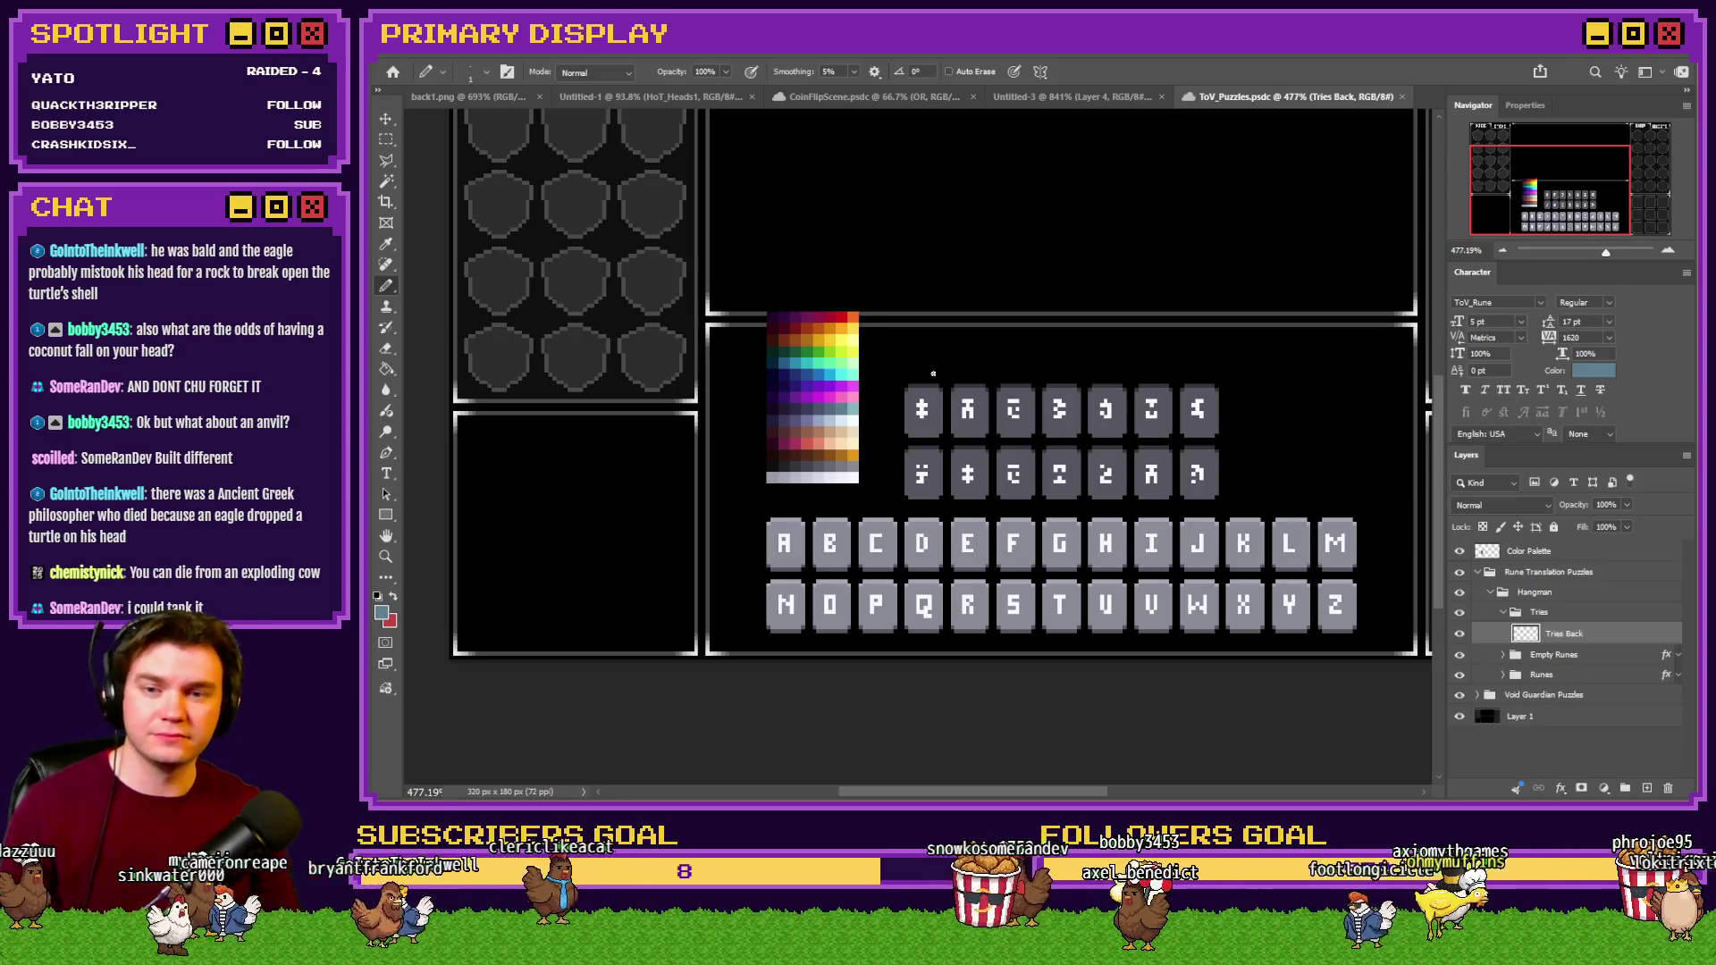
Zoom into the palette and pick its red as the Pencil colour.
scroll(903, 372, up, 3)
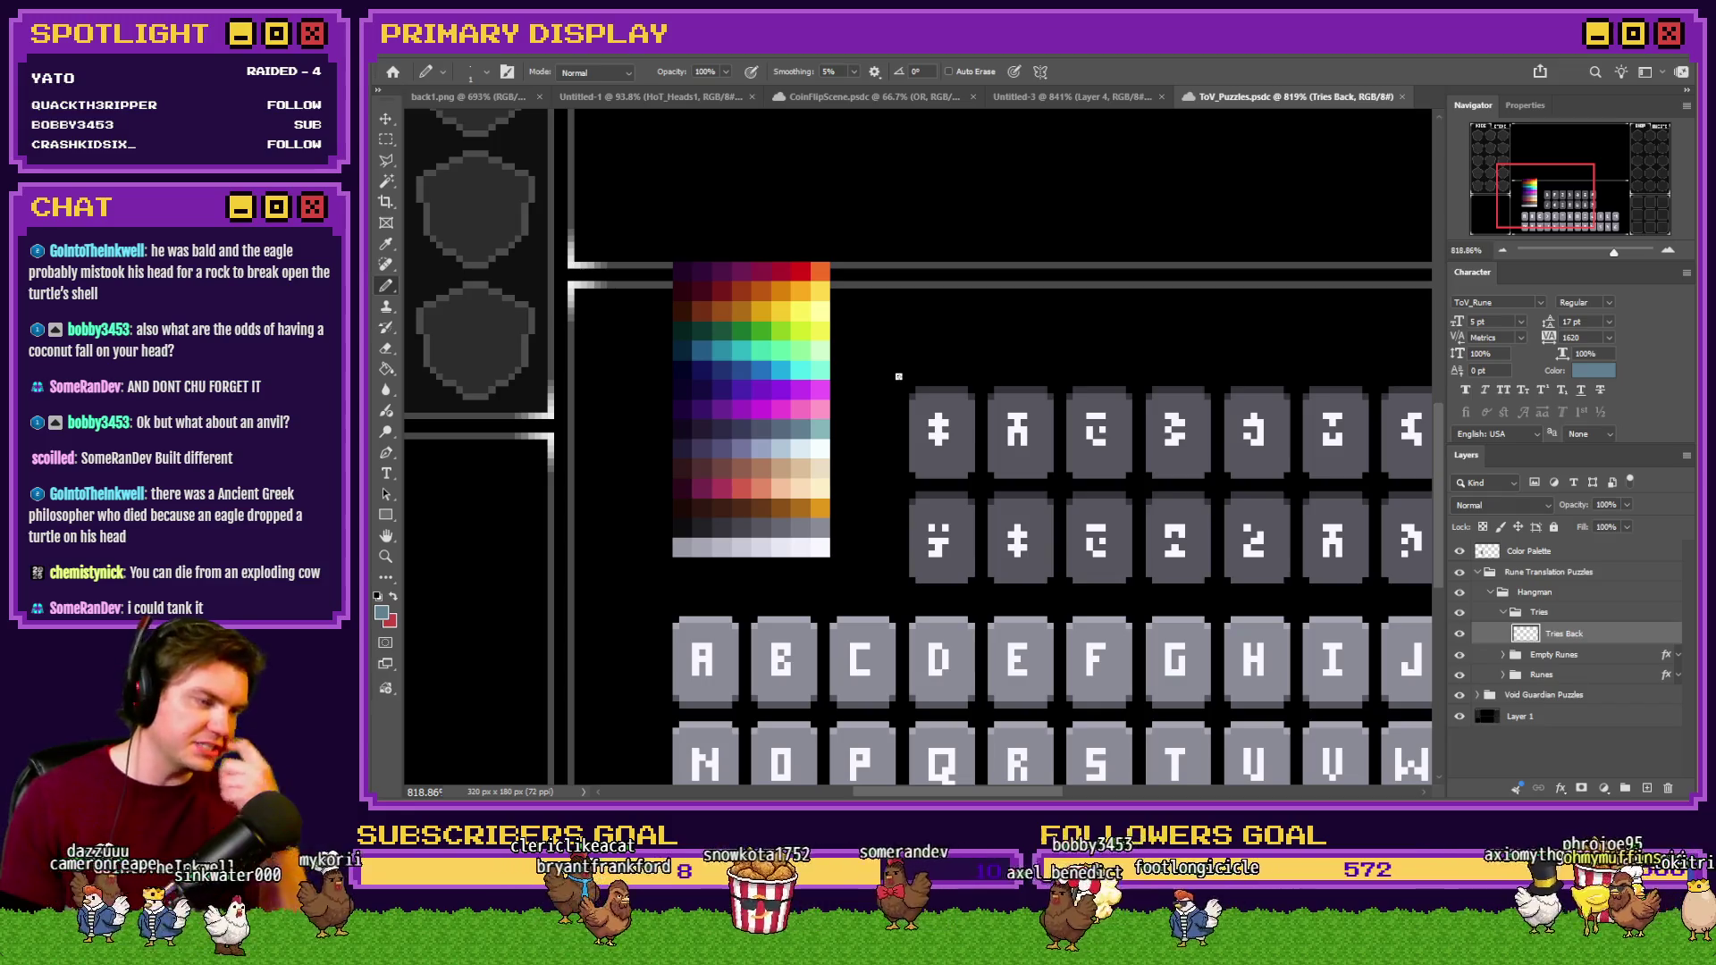
scroll(876, 372, up, 2)
scroll(876, 372, up, 2)
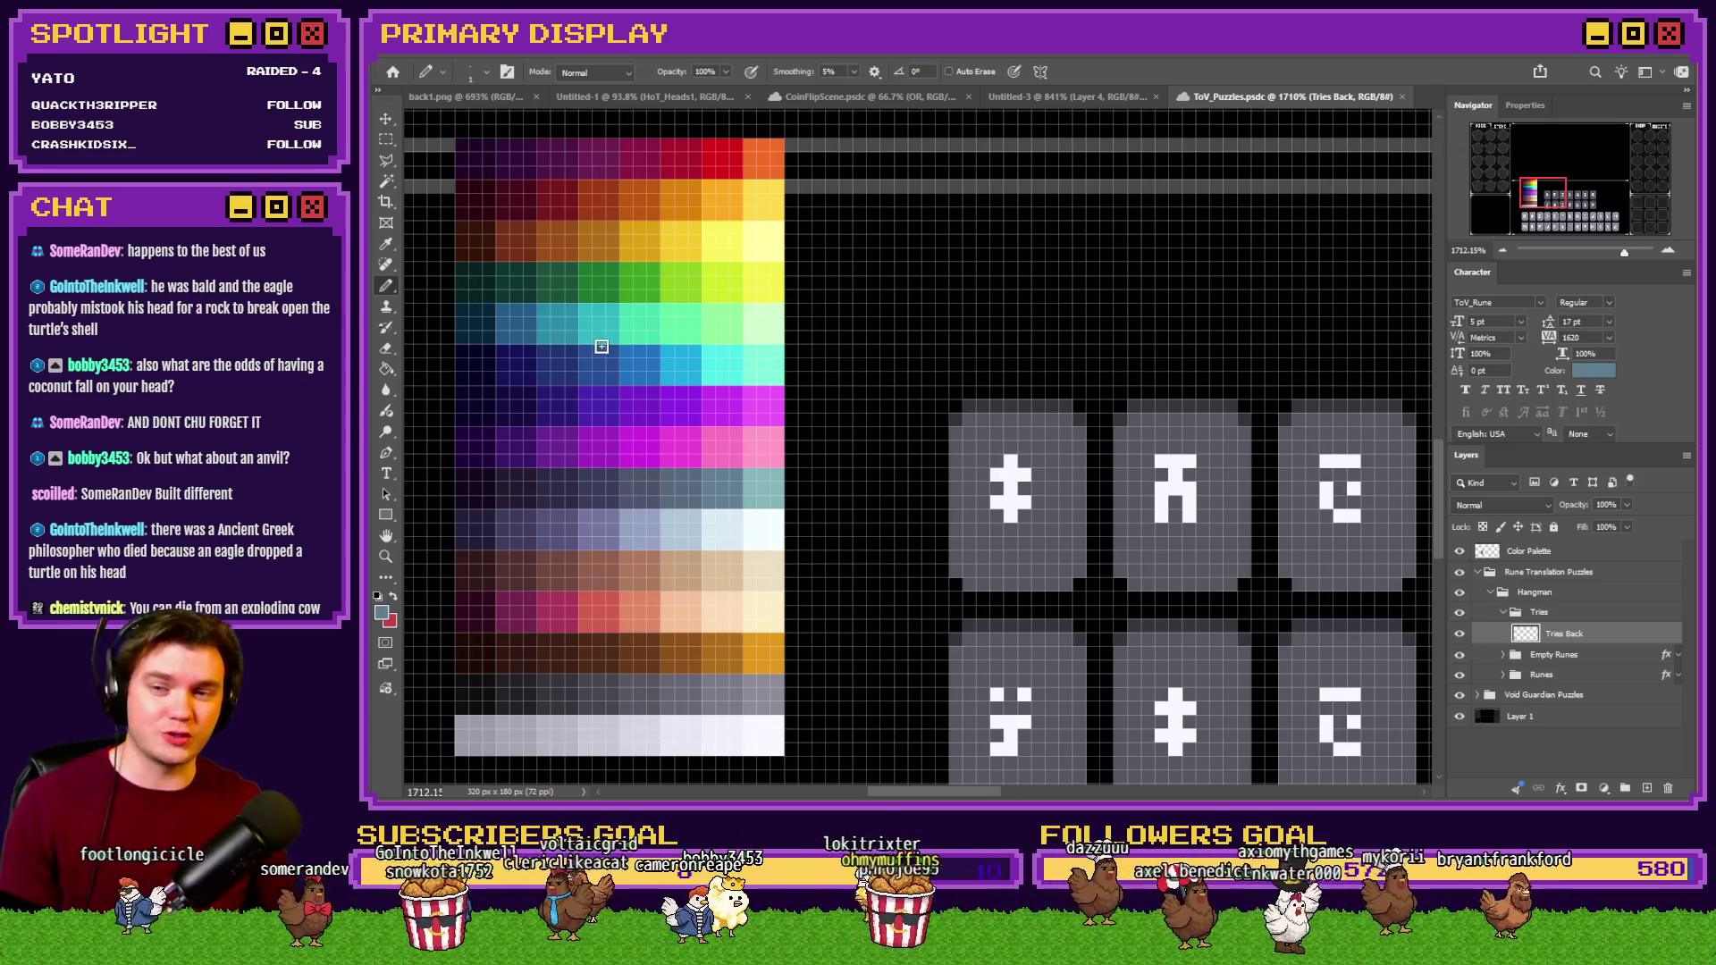
scroll(602, 346, down, 2)
scroll(732, 337, up, 1)
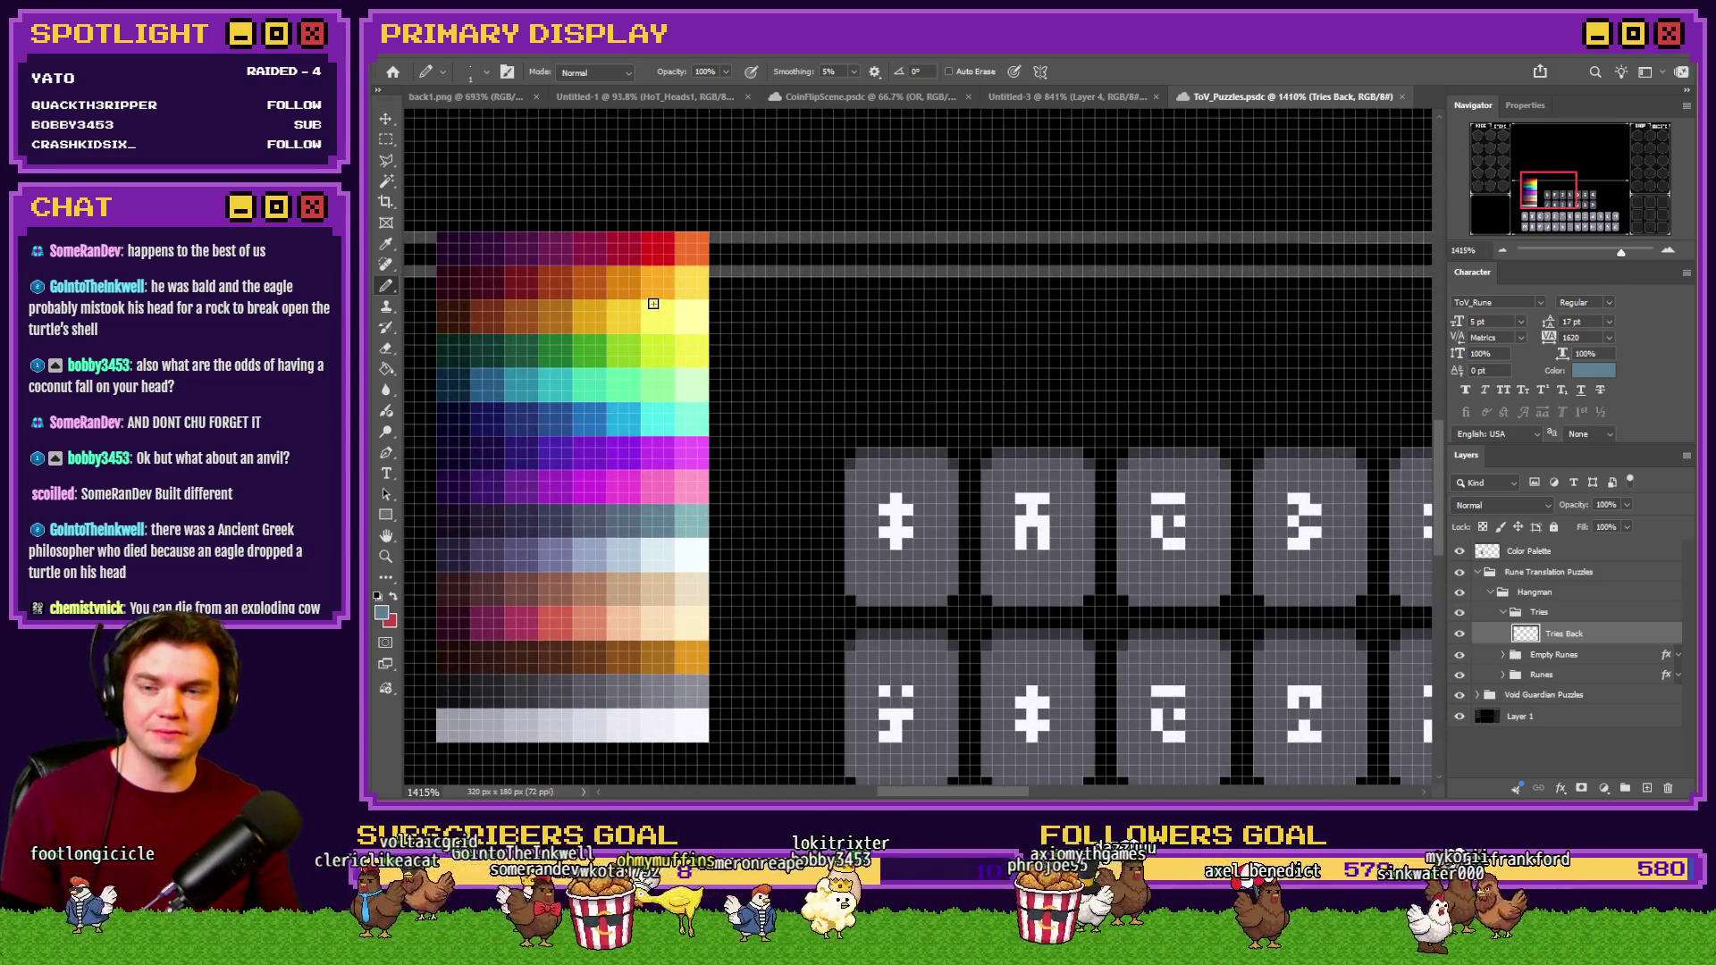
scroll(655, 276, up, 1)
alt+click(668, 251)
scroll(843, 299, up, 1)
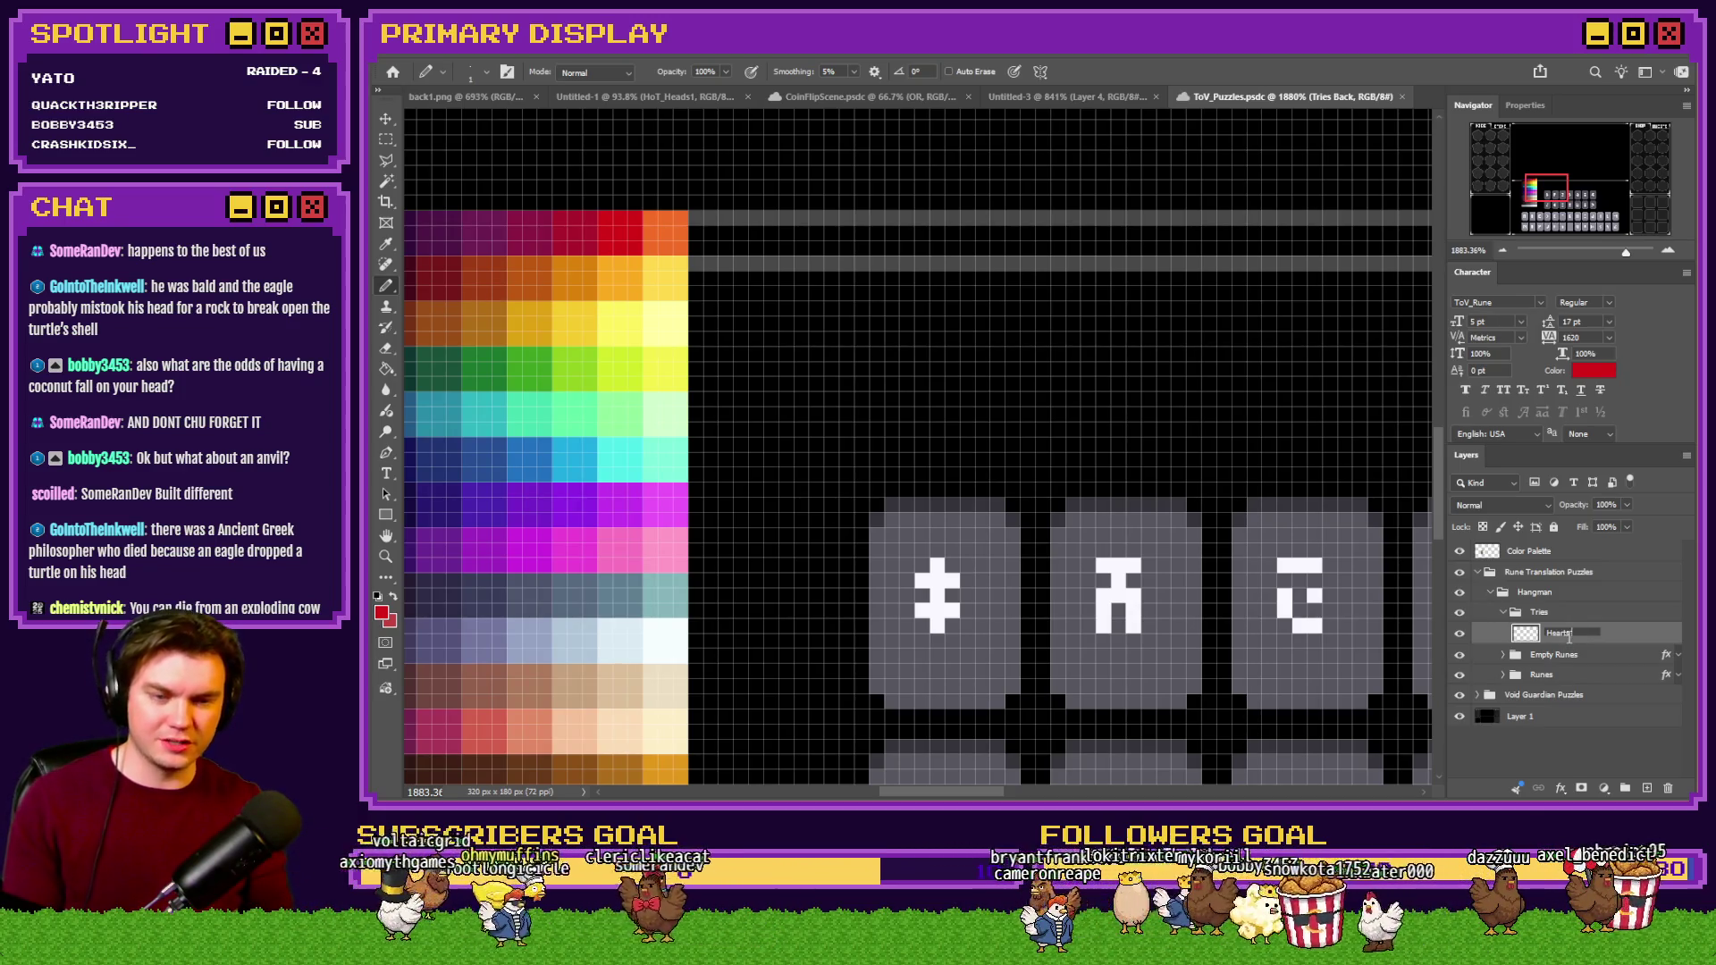
Restore the layer name to Tries Back and undo a red test stroke.
key(BackSpace)
key(BackSpace)
key(BackSpace)
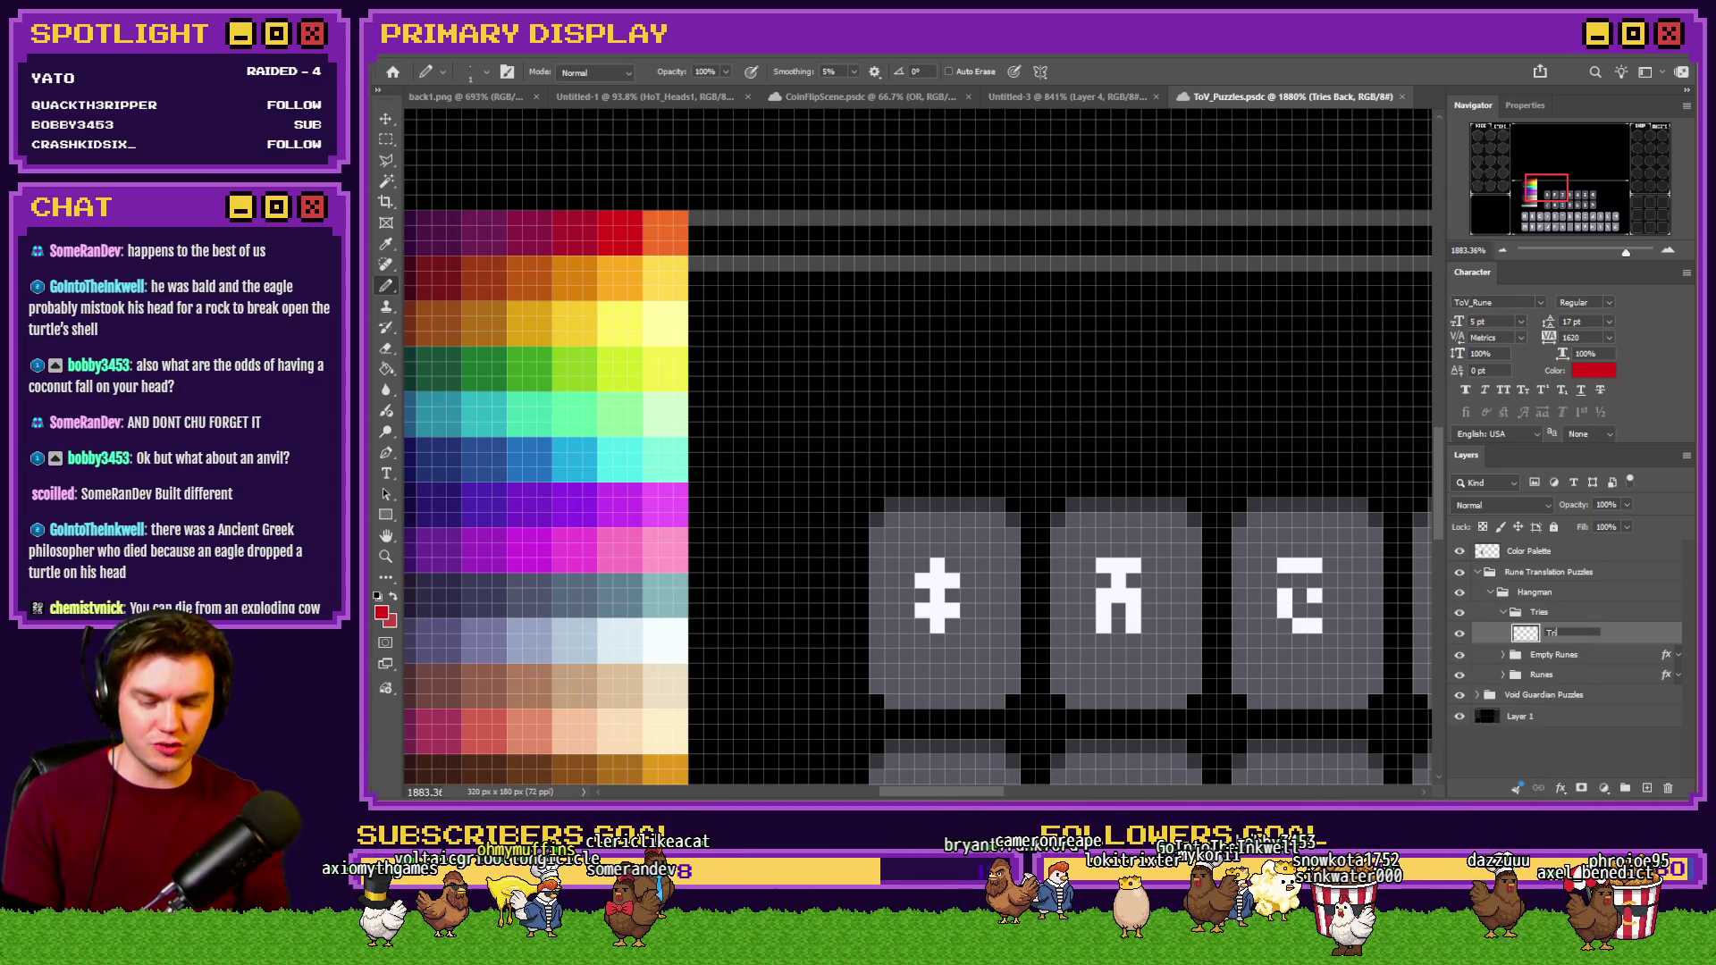
text(ies Back)
drag(1031, 349, 823, 352)
key(ctrl+z)
Paint a first batch of red heart pixels, then undo them.
scroll(823, 318, up, 2)
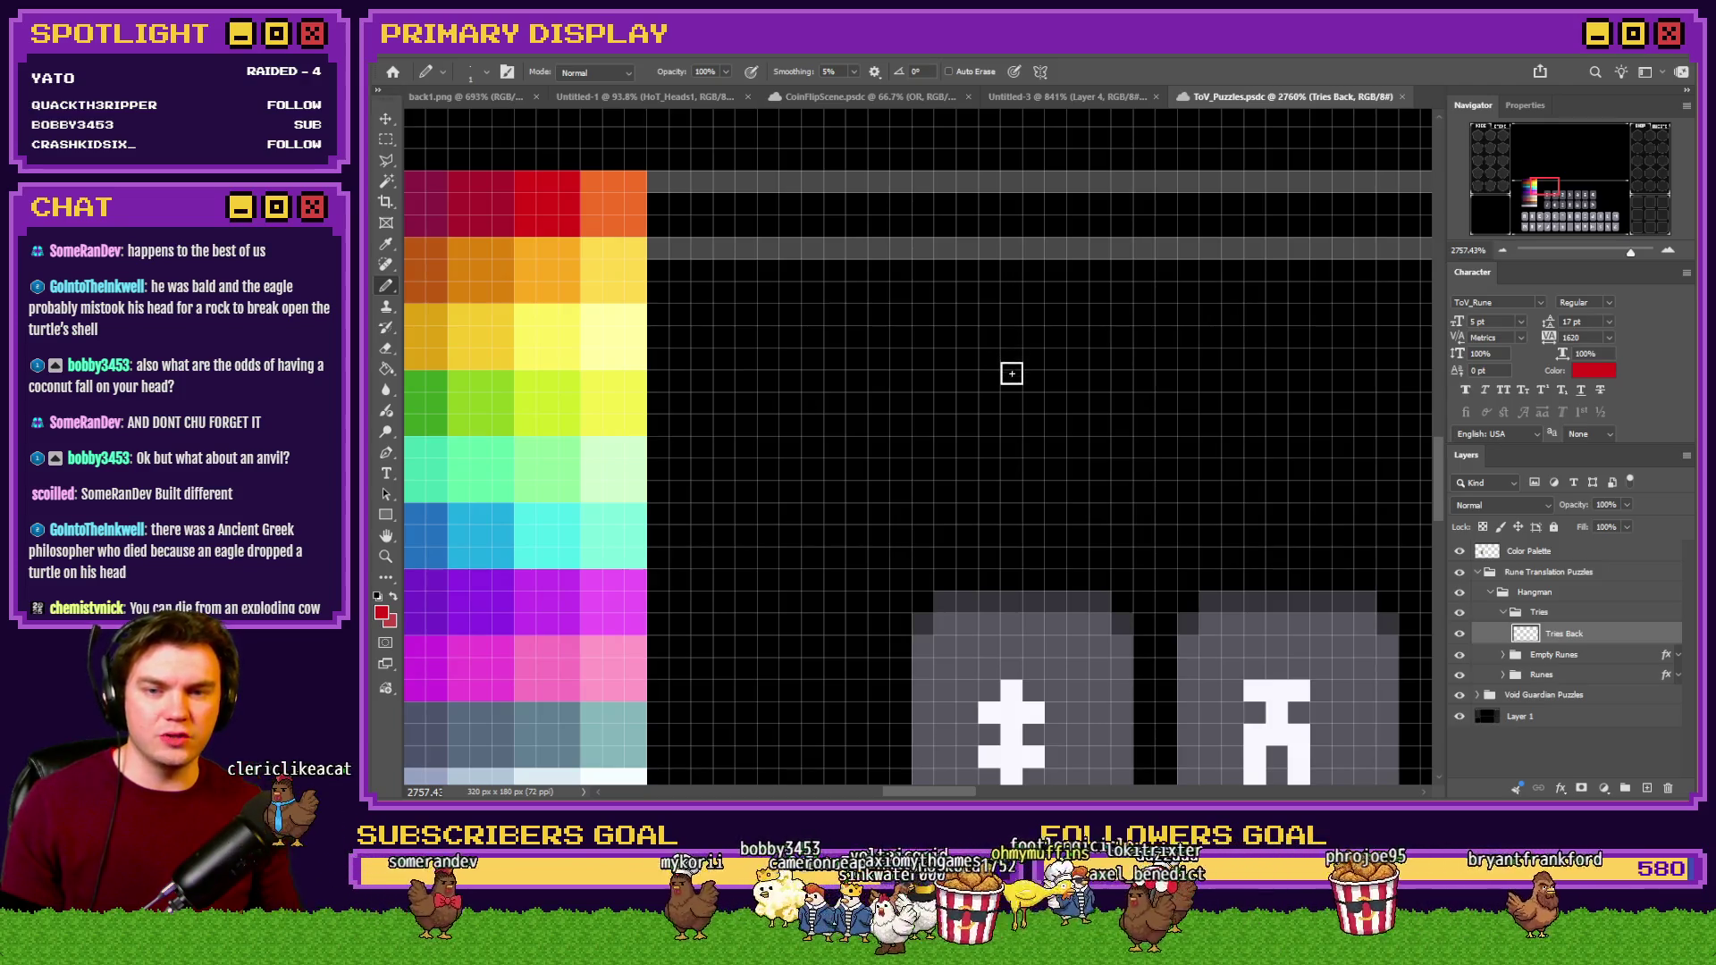
mouse_move(1011, 367)
mouse_down()
mouse_move(924, 322)
mouse_move(897, 333)
mouse_move(902, 317)
mouse_up()
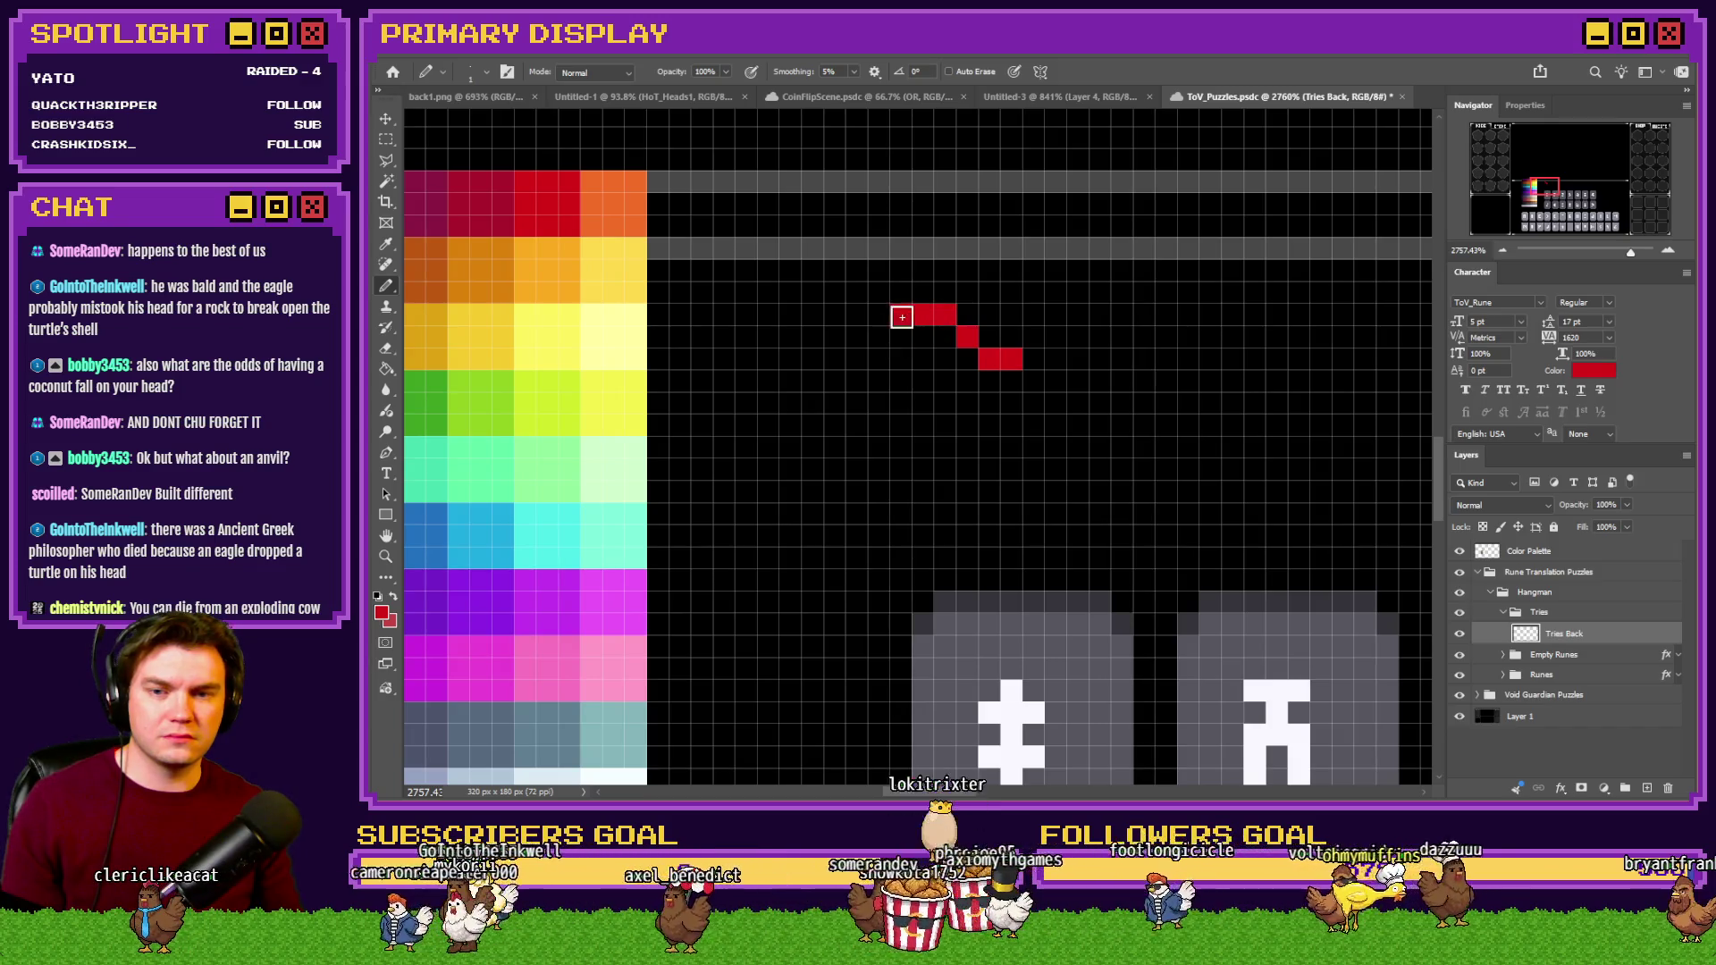
key(ctrl+z)
key(ctrl+z)
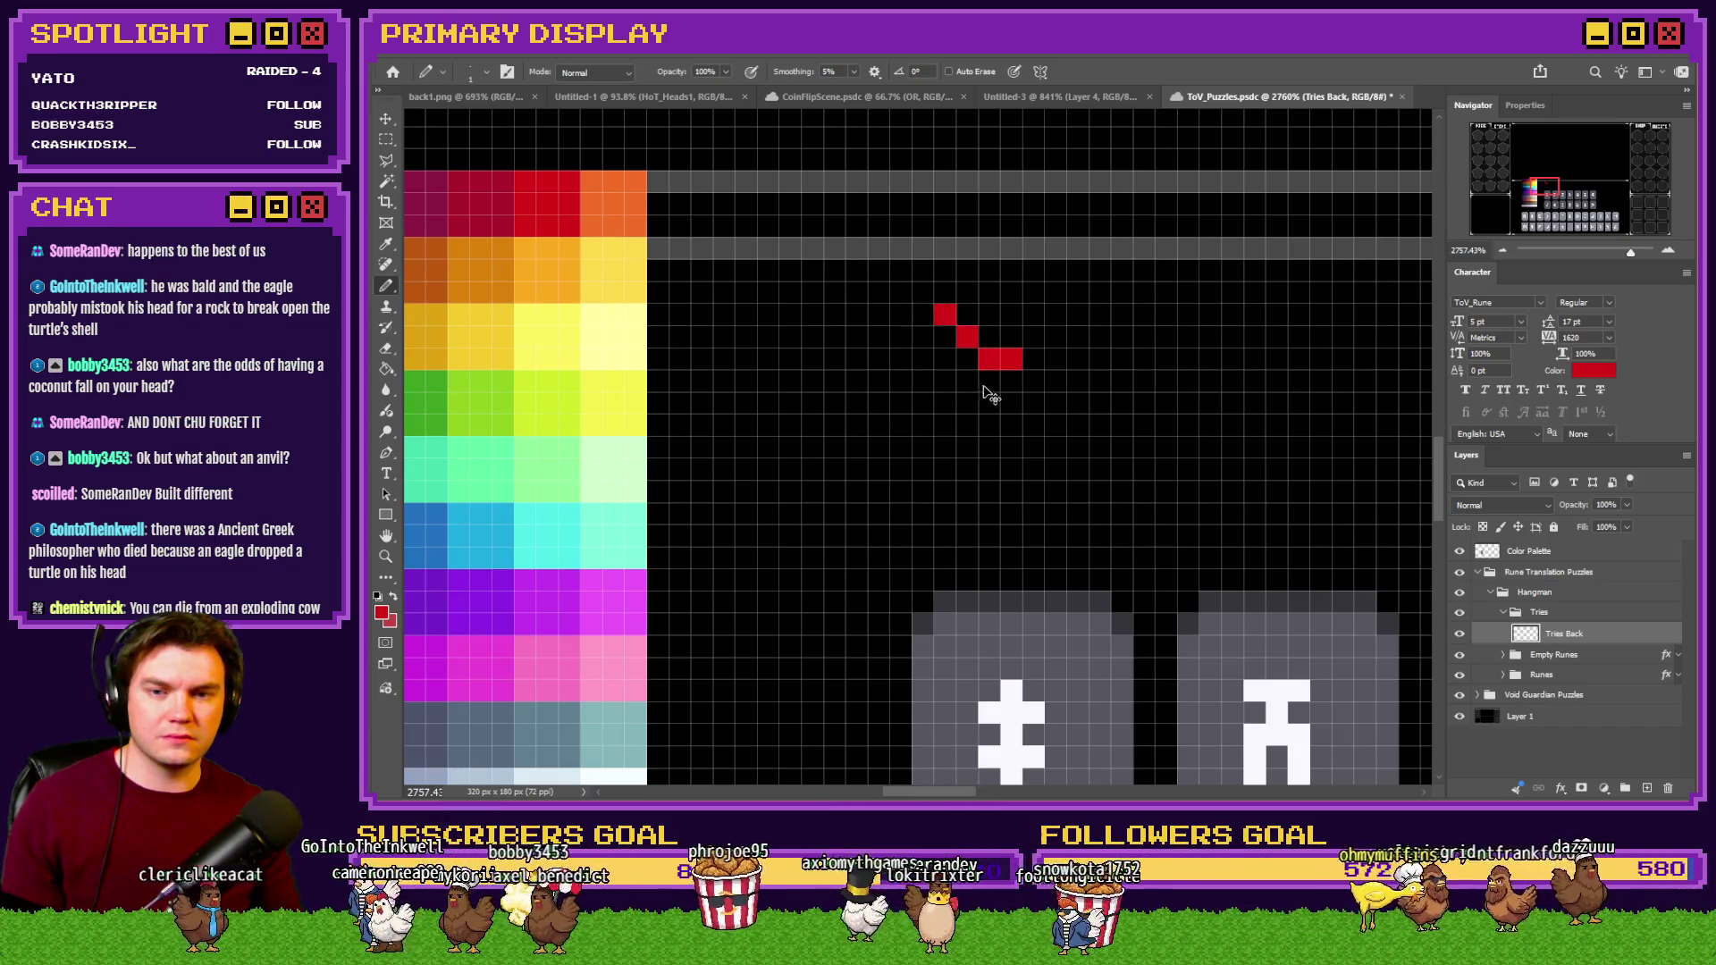
key(ctrl+z)
key(ctrl+z)
key(ctrl+z)
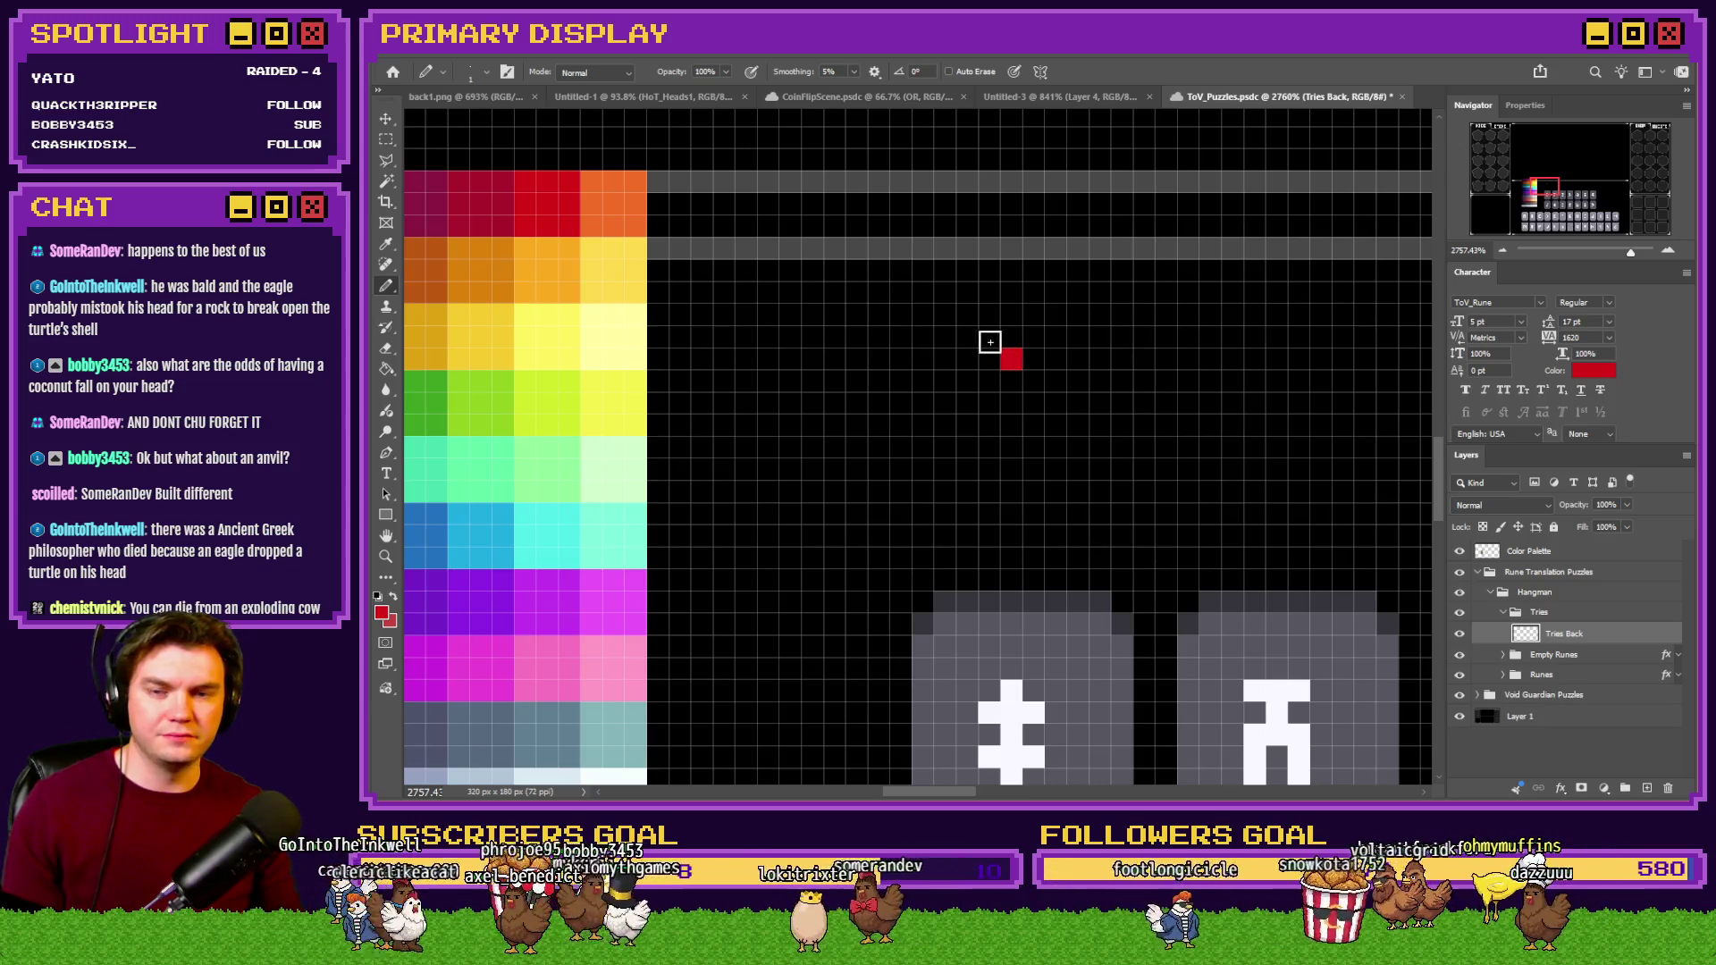
Draw the heart's top edge and left curve in red pixels.
drag(962, 326, 940, 317)
click(922, 322)
click(900, 337)
click(878, 359)
click(883, 386)
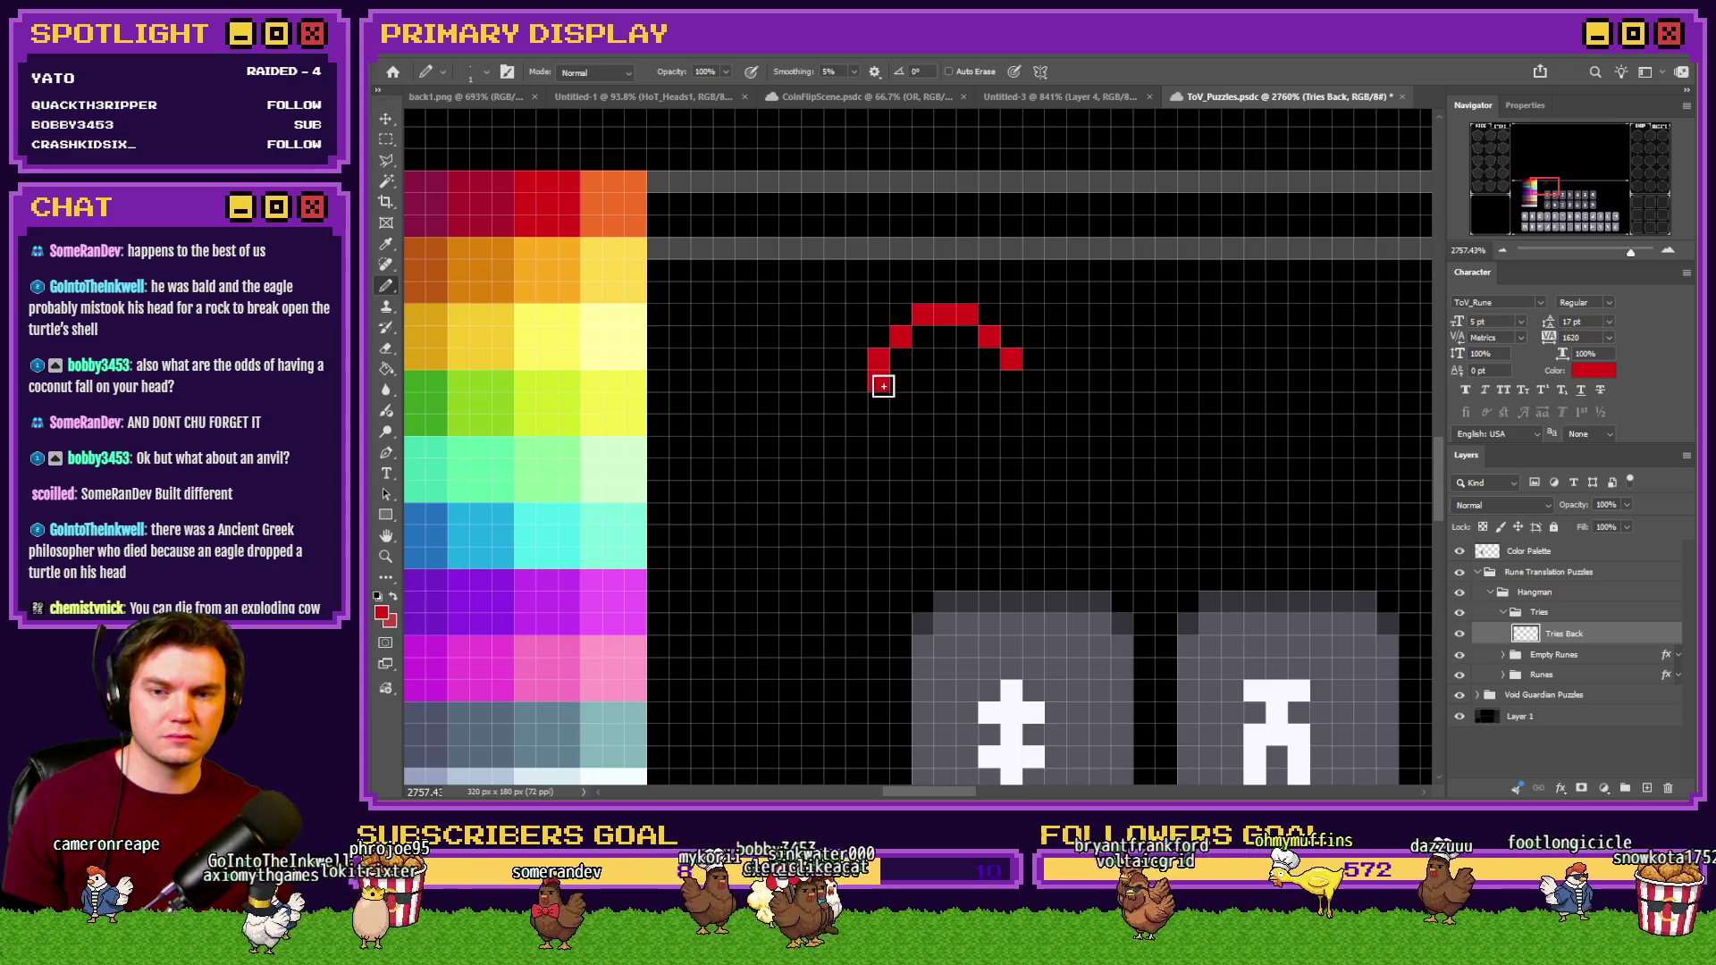
click(898, 407)
click(921, 427)
Extend the left side down to the tip and add the notch pixel between lobes.
click(966, 470)
click(989, 489)
click(1011, 512)
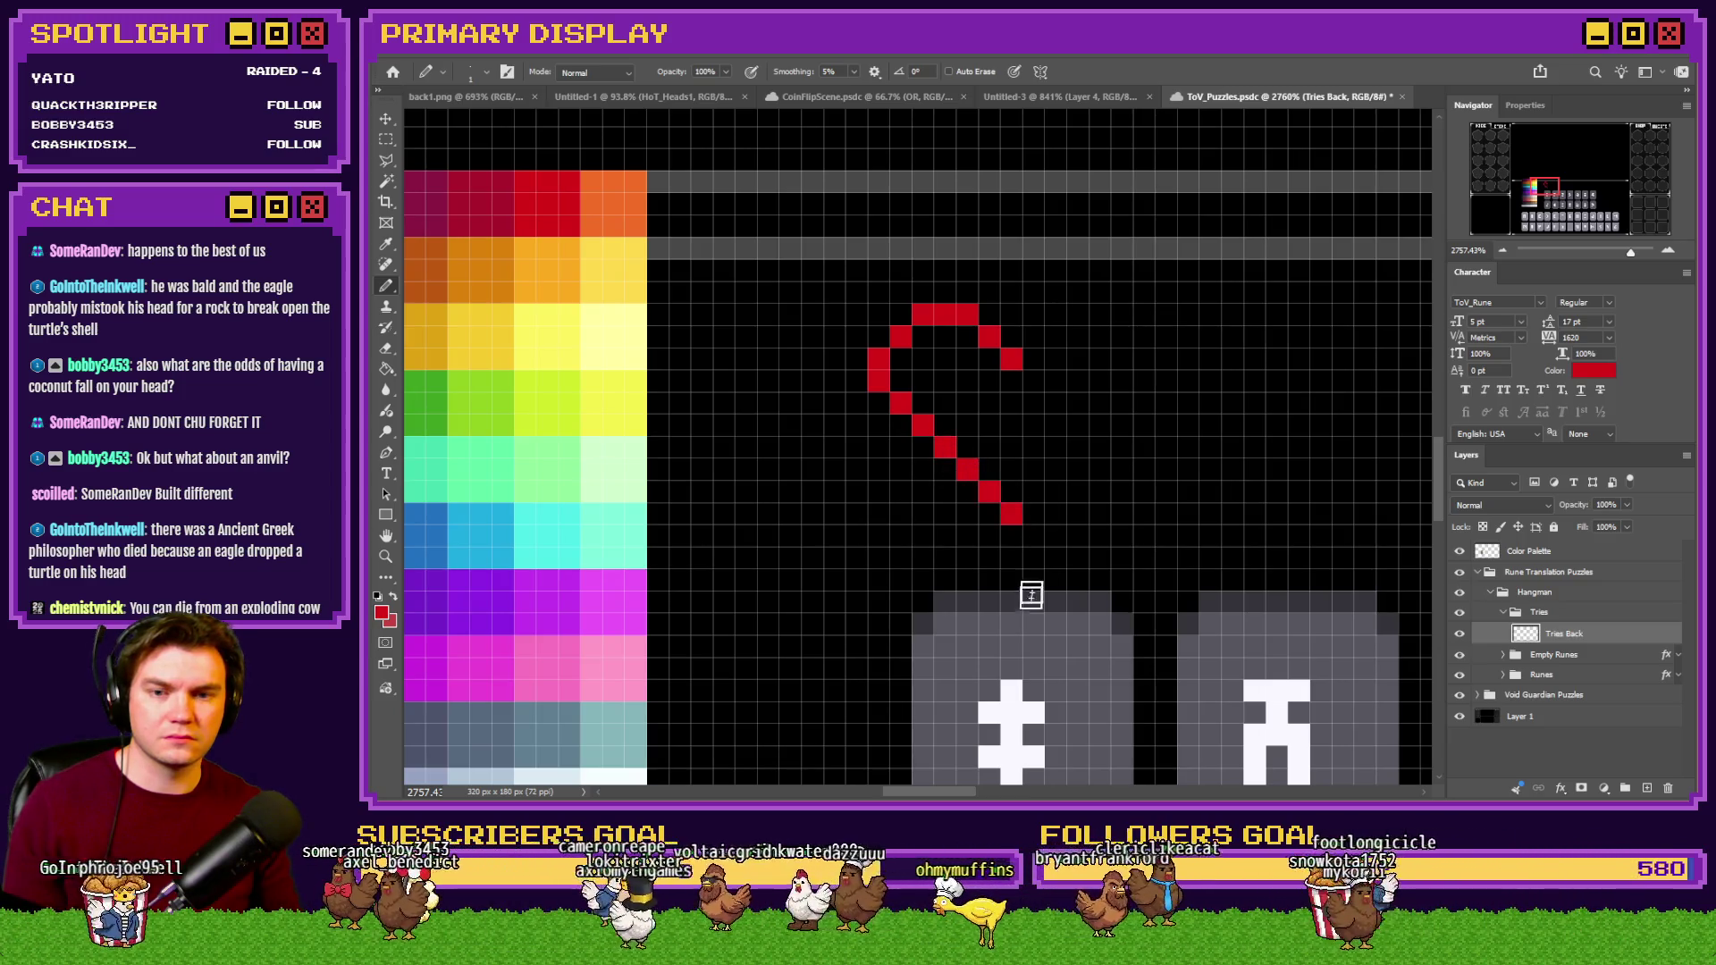
key(ctrl+z)
click(1033, 338)
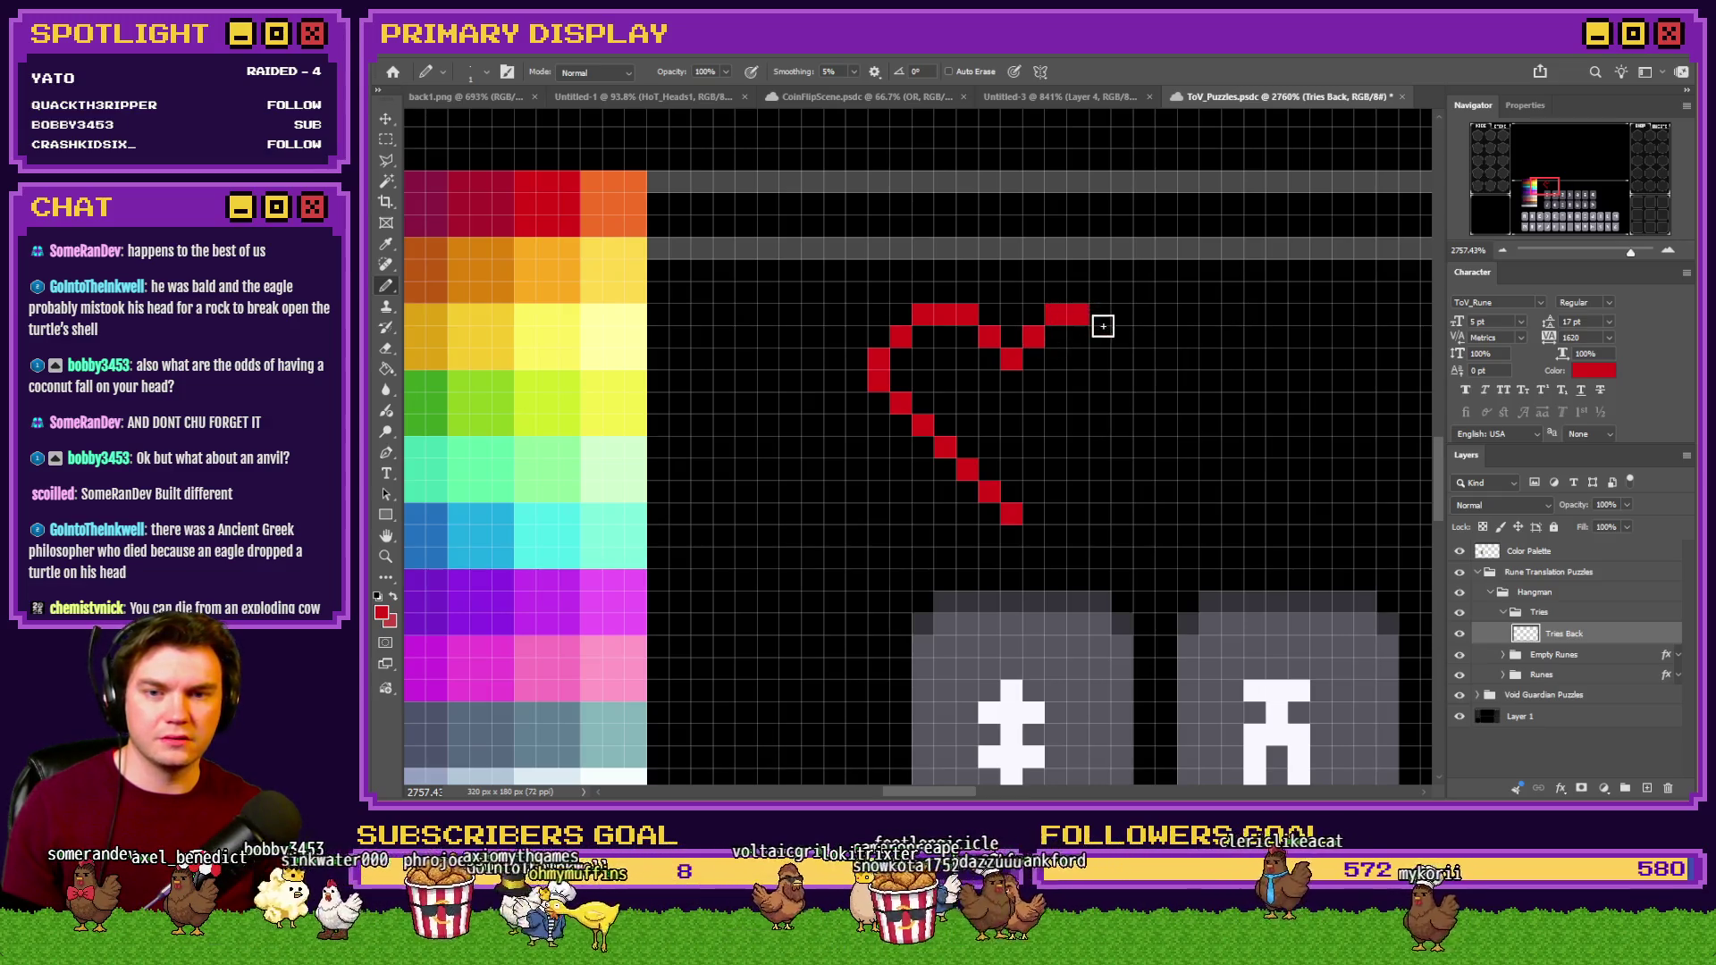
Draw the heart's right side in red pixels down to the tip.
click(1122, 404)
click(1101, 426)
click(1077, 448)
click(1055, 469)
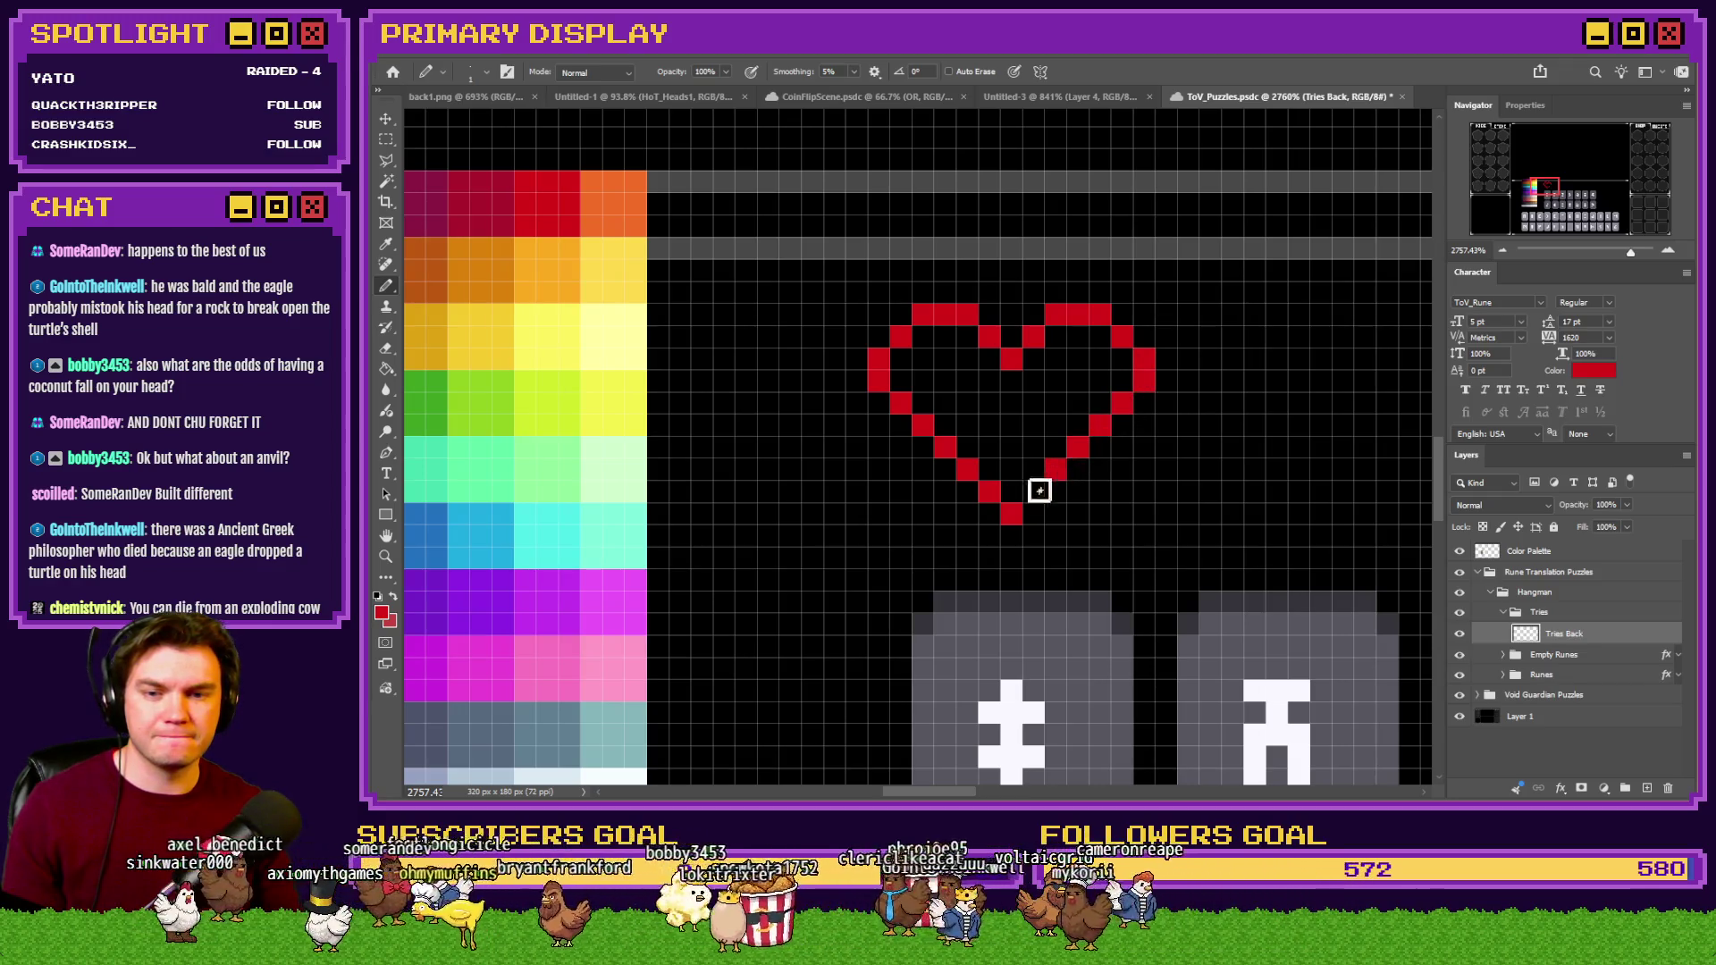
scroll(901, 479, down, 6)
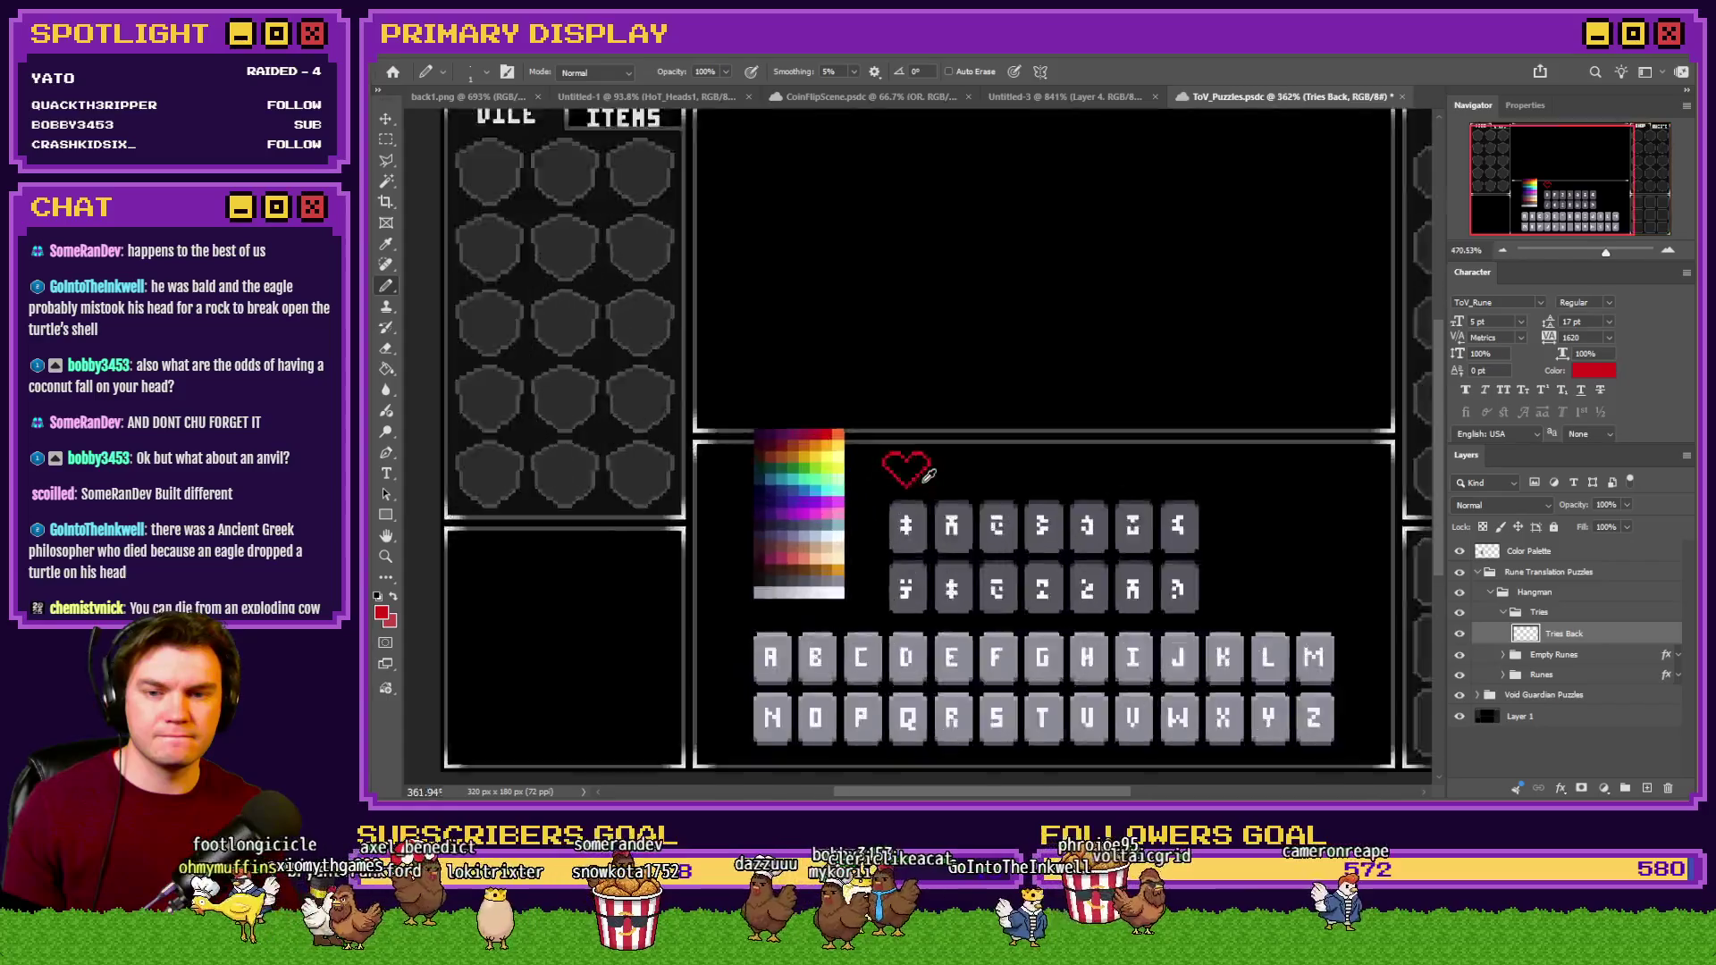
scroll(930, 476, up, 6)
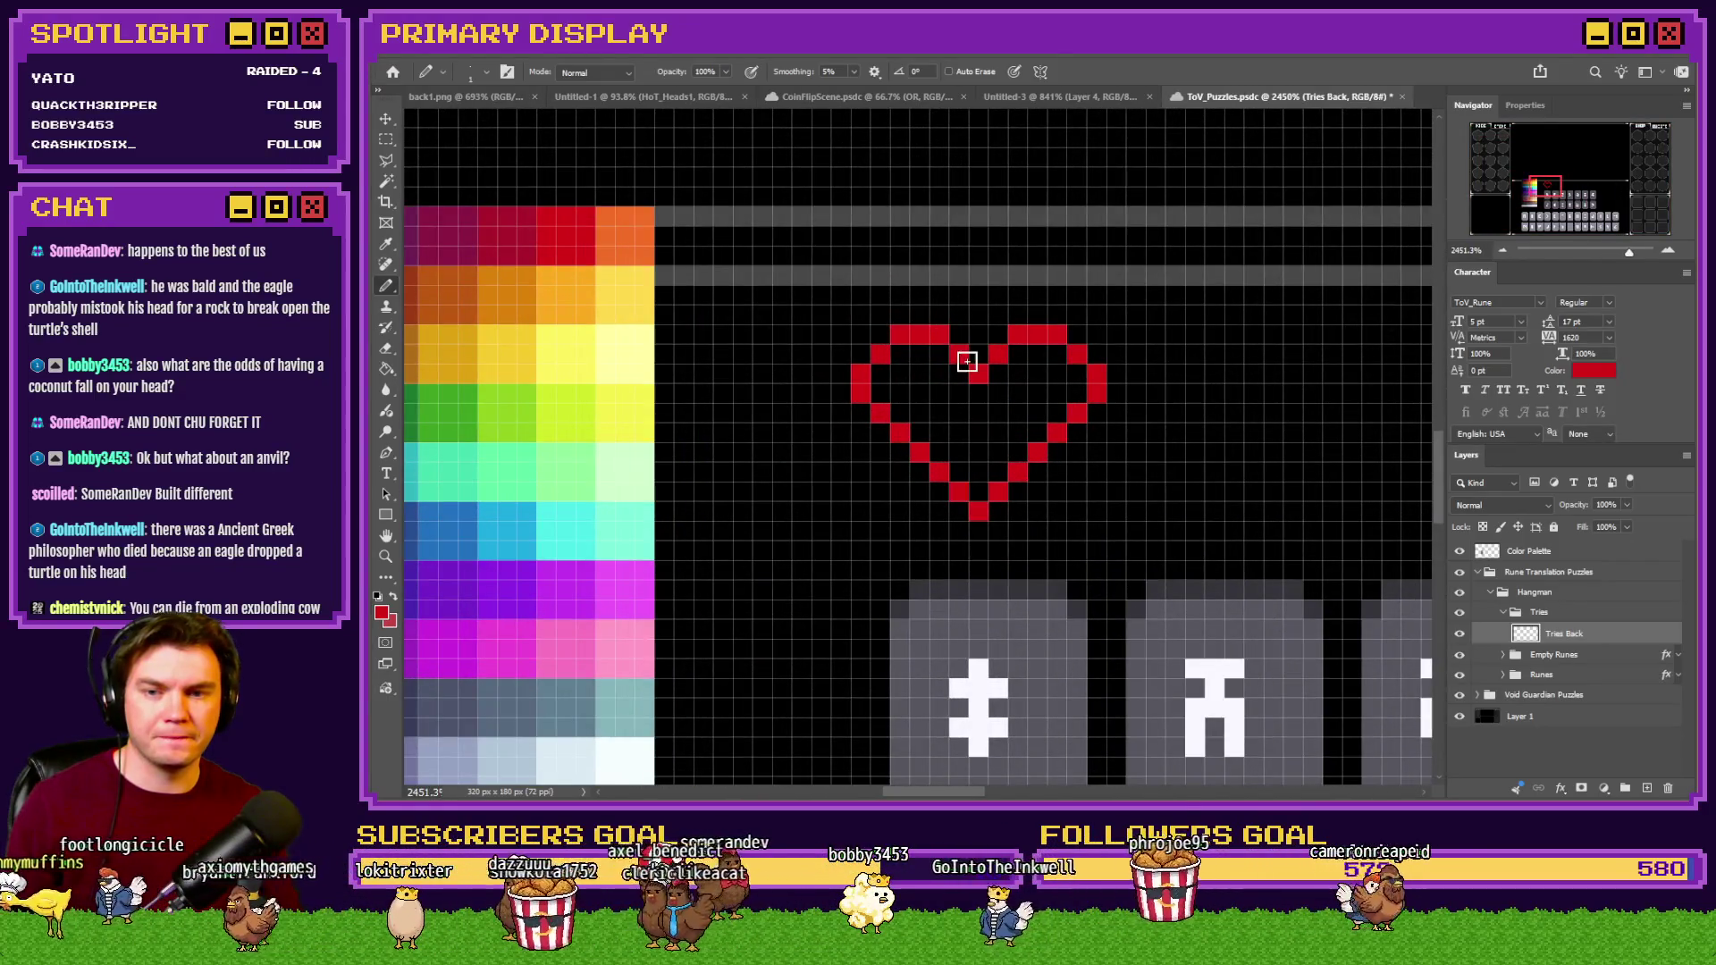
Fill the heart interior solid red with a Contiguous Paint Bucket fill.
drag(967, 361, 881, 387)
key(g)
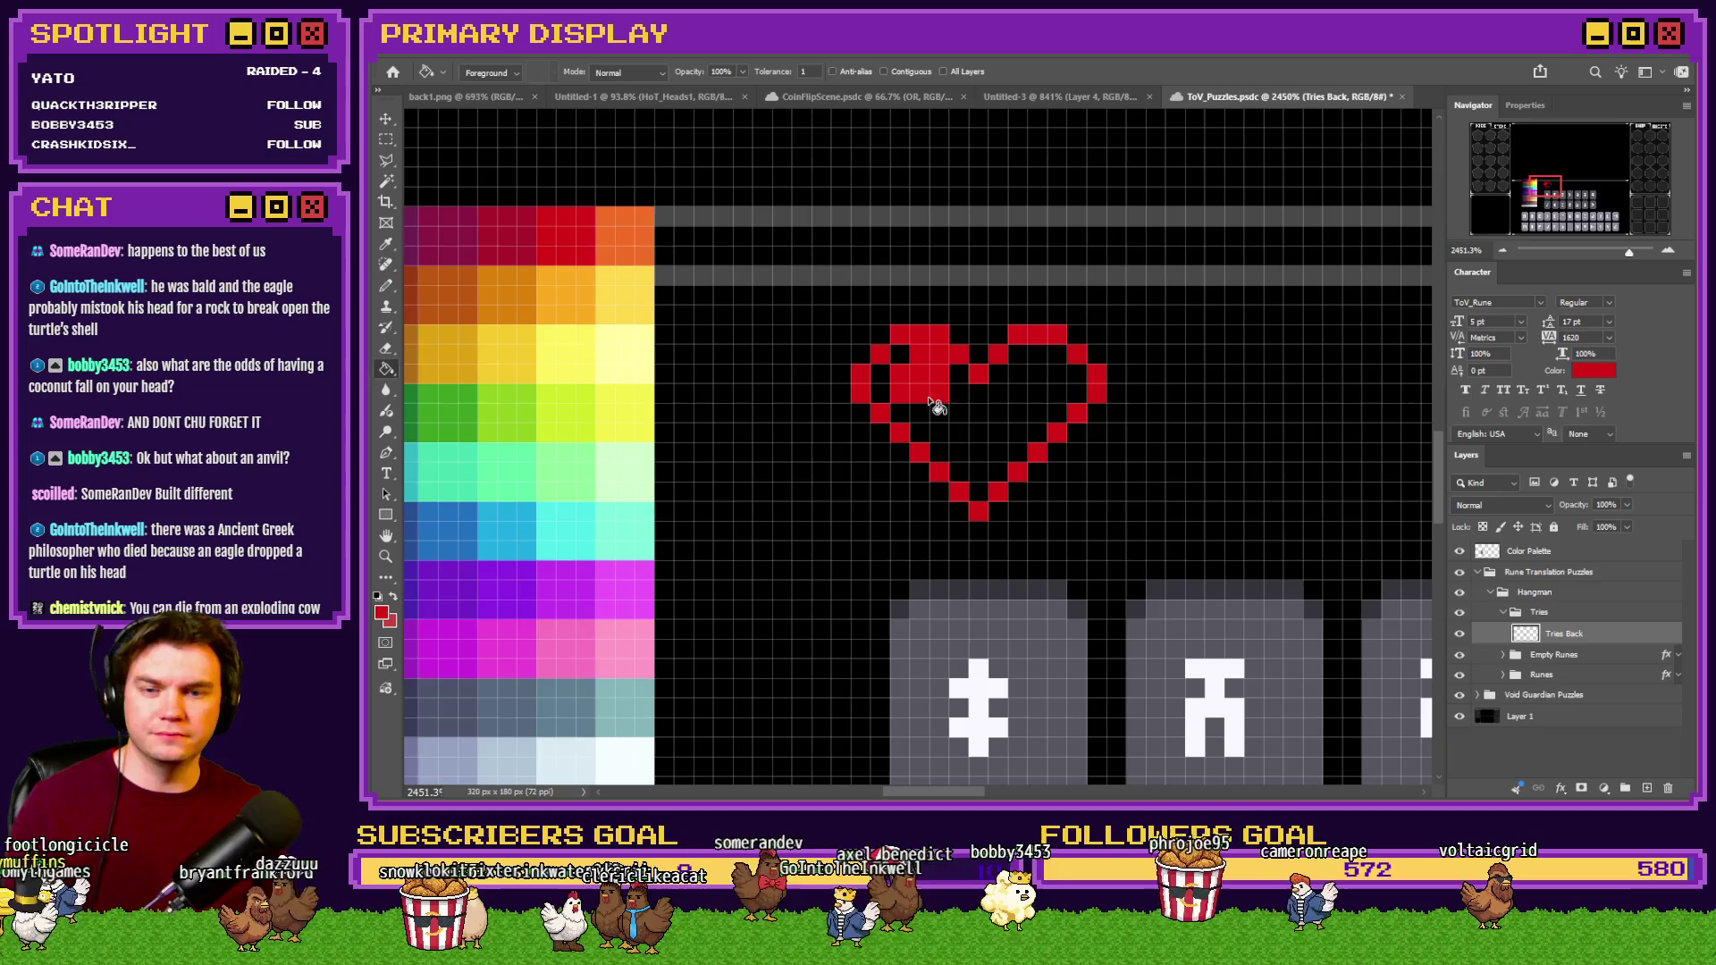
click(965, 410)
key(ctrl+z)
click(884, 71)
click(983, 411)
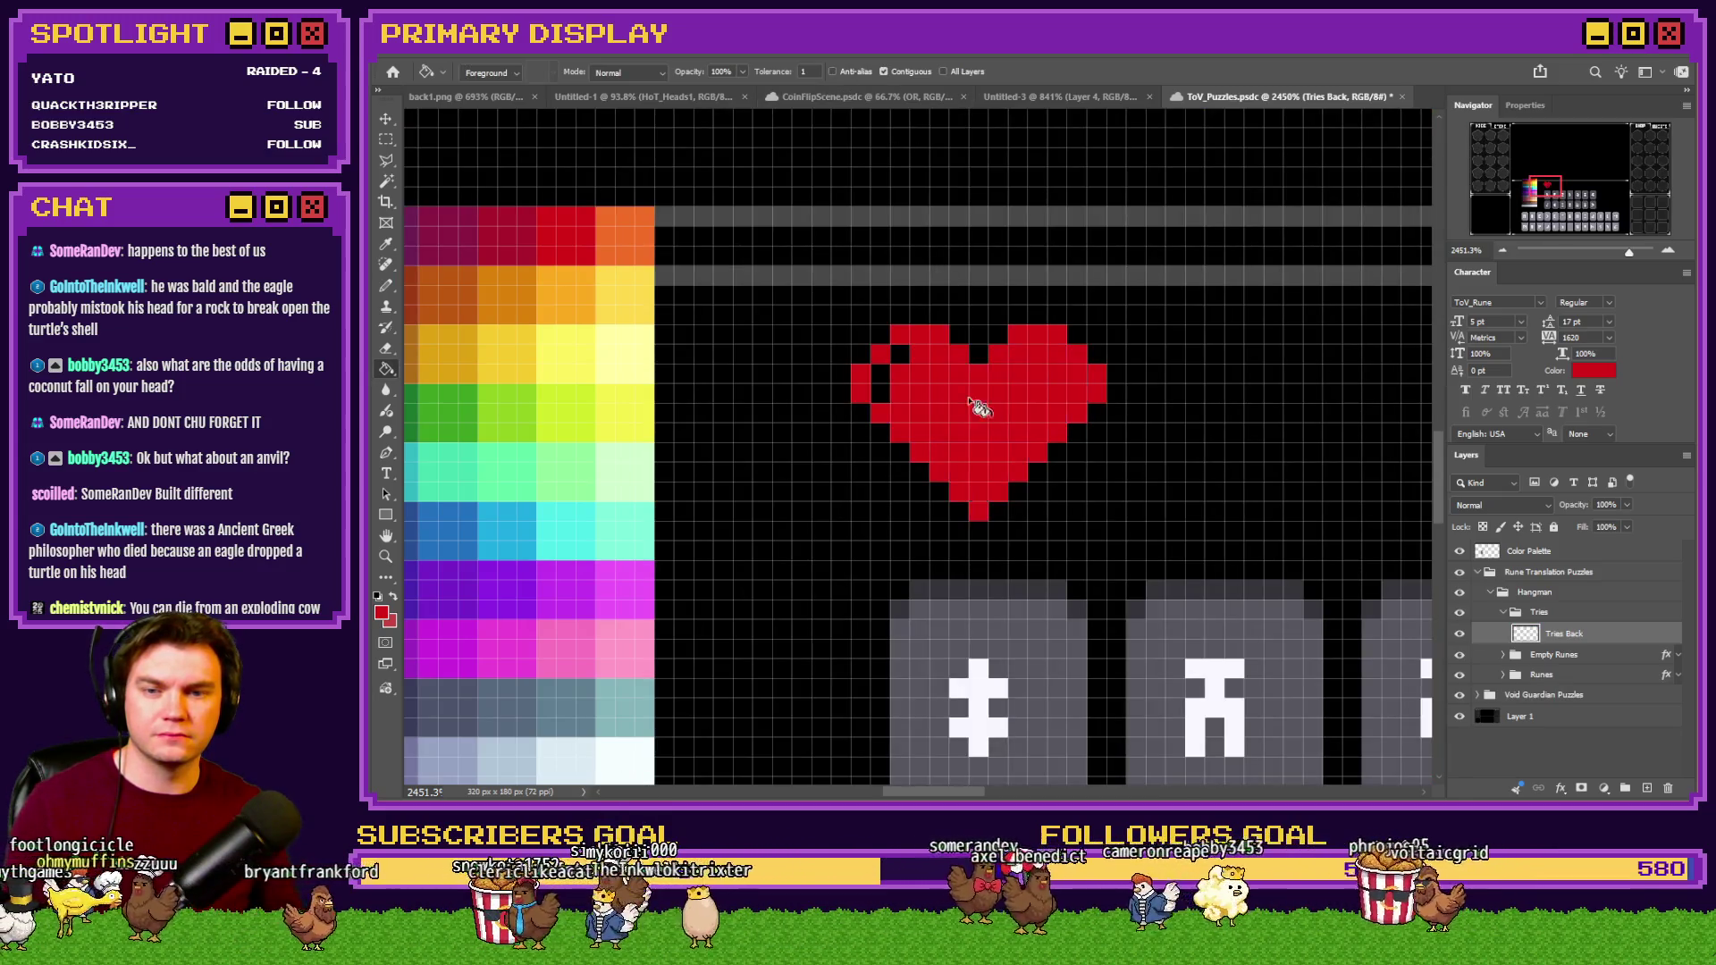
click(880, 386)
click(900, 354)
Pick orange and pencil highlight pixels on both upper lobes.
key(b)
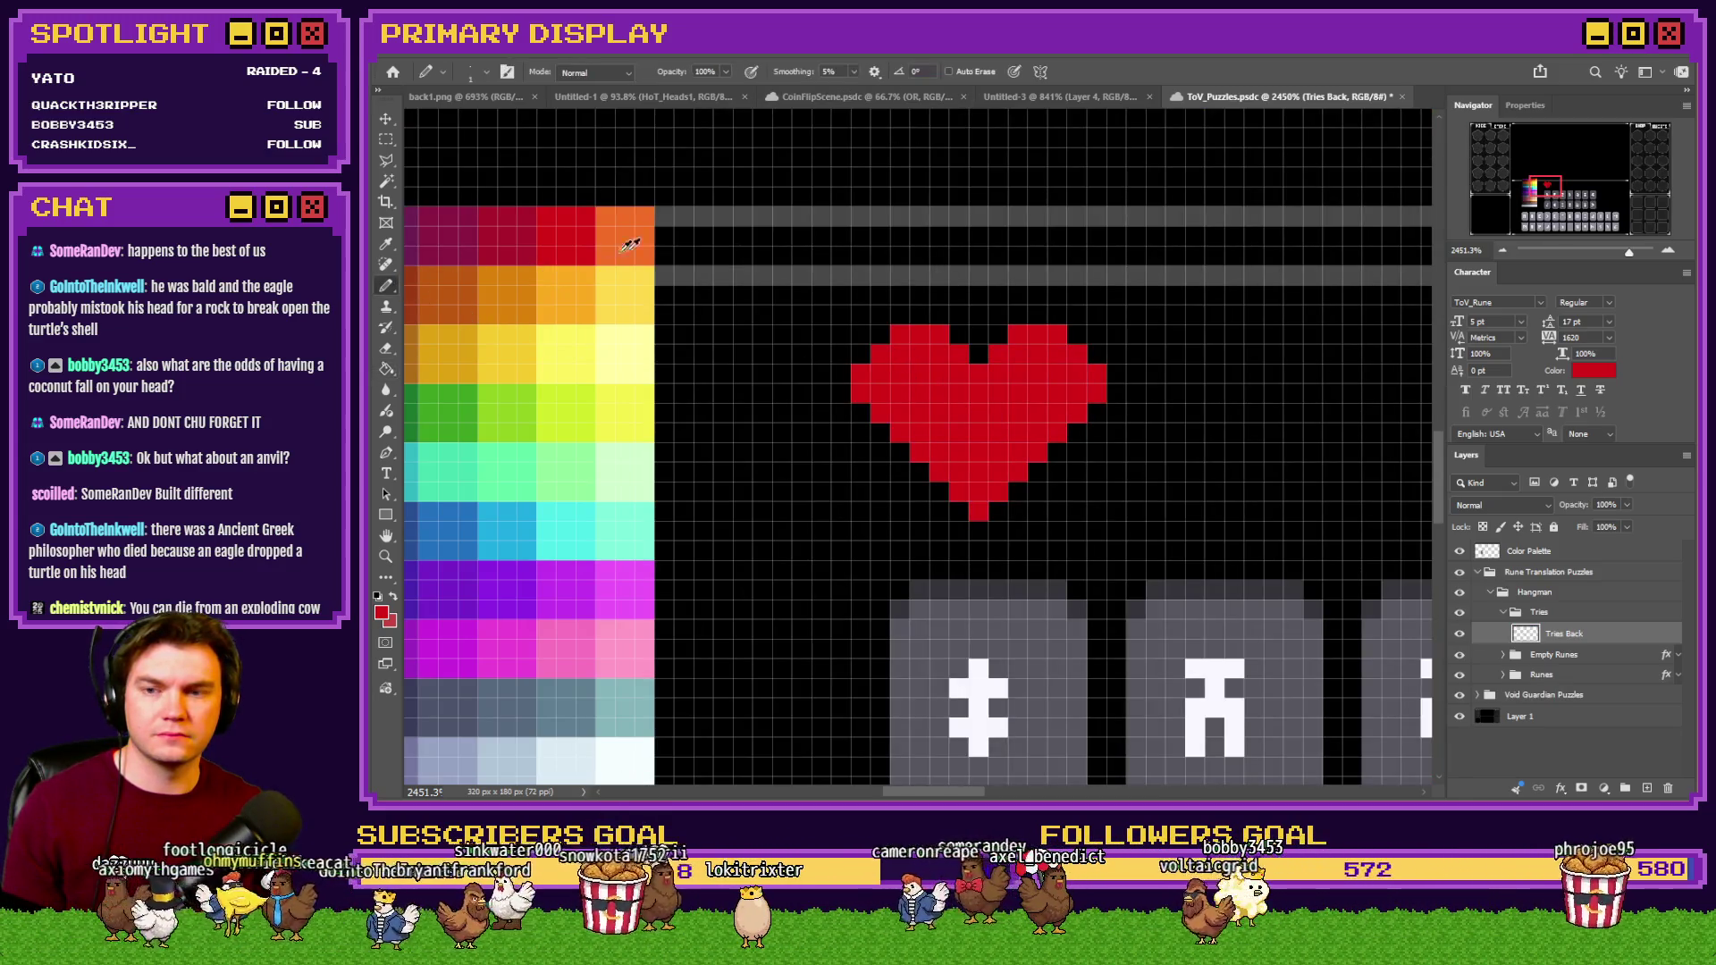
alt+click(615, 250)
scroll(897, 410, up, 1)
scroll(898, 402, up, 2)
click(900, 386)
click(876, 412)
click(925, 386)
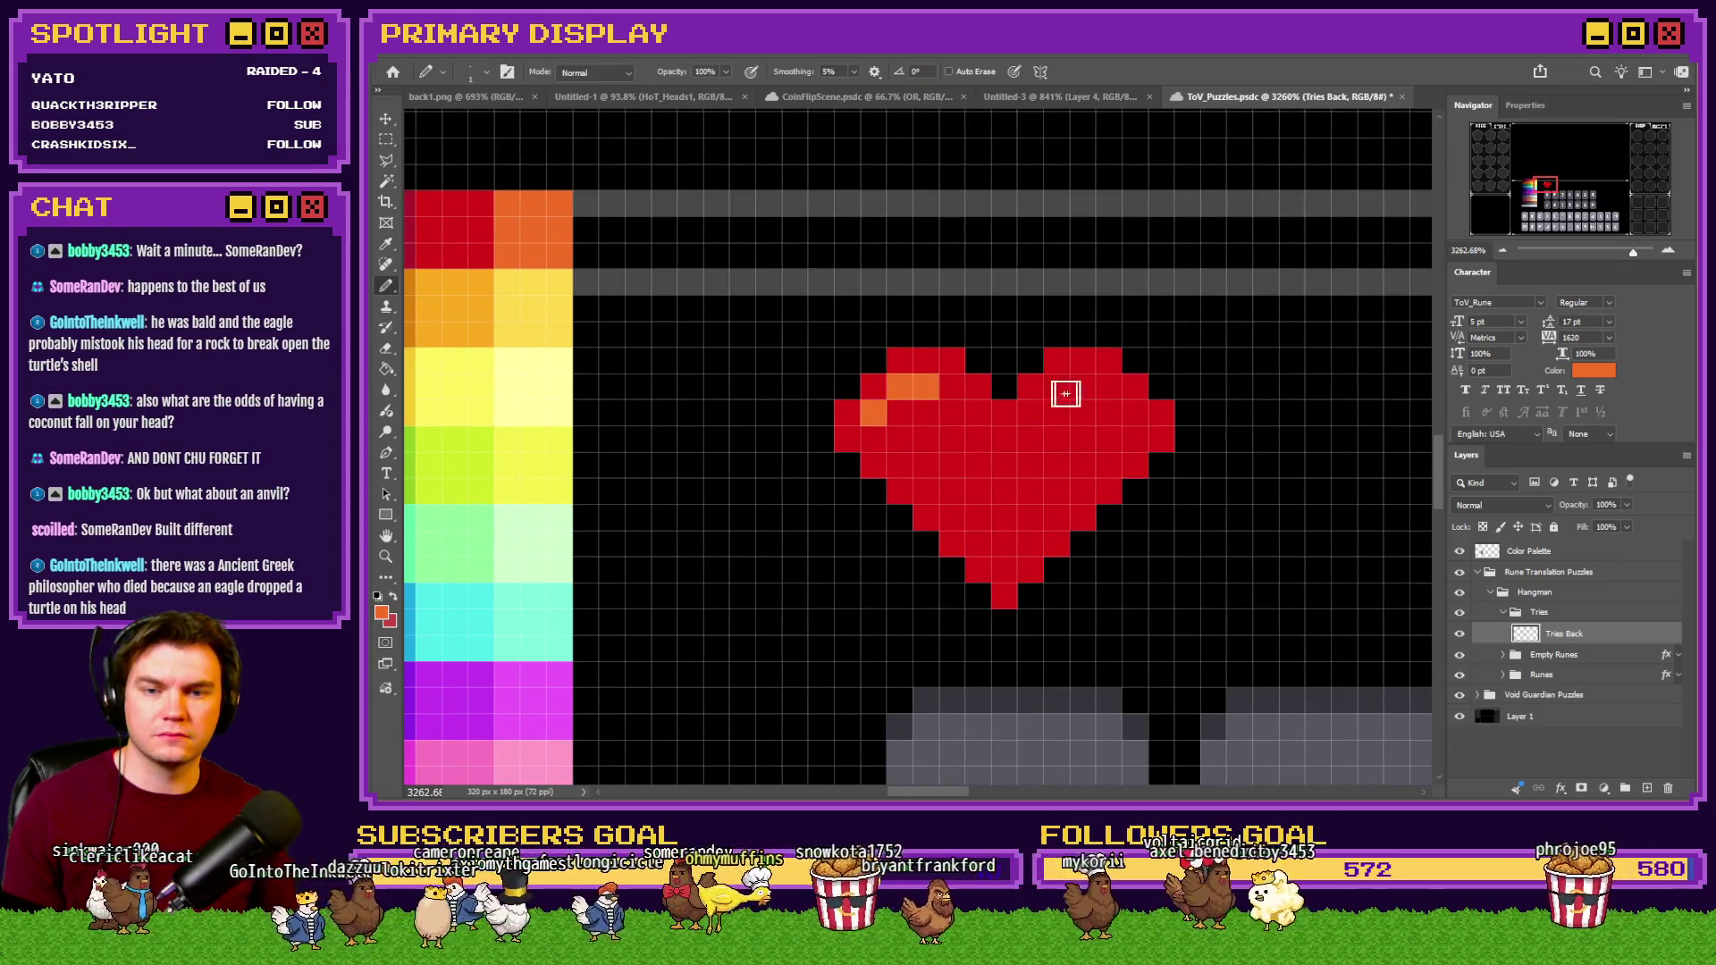
click(1084, 388)
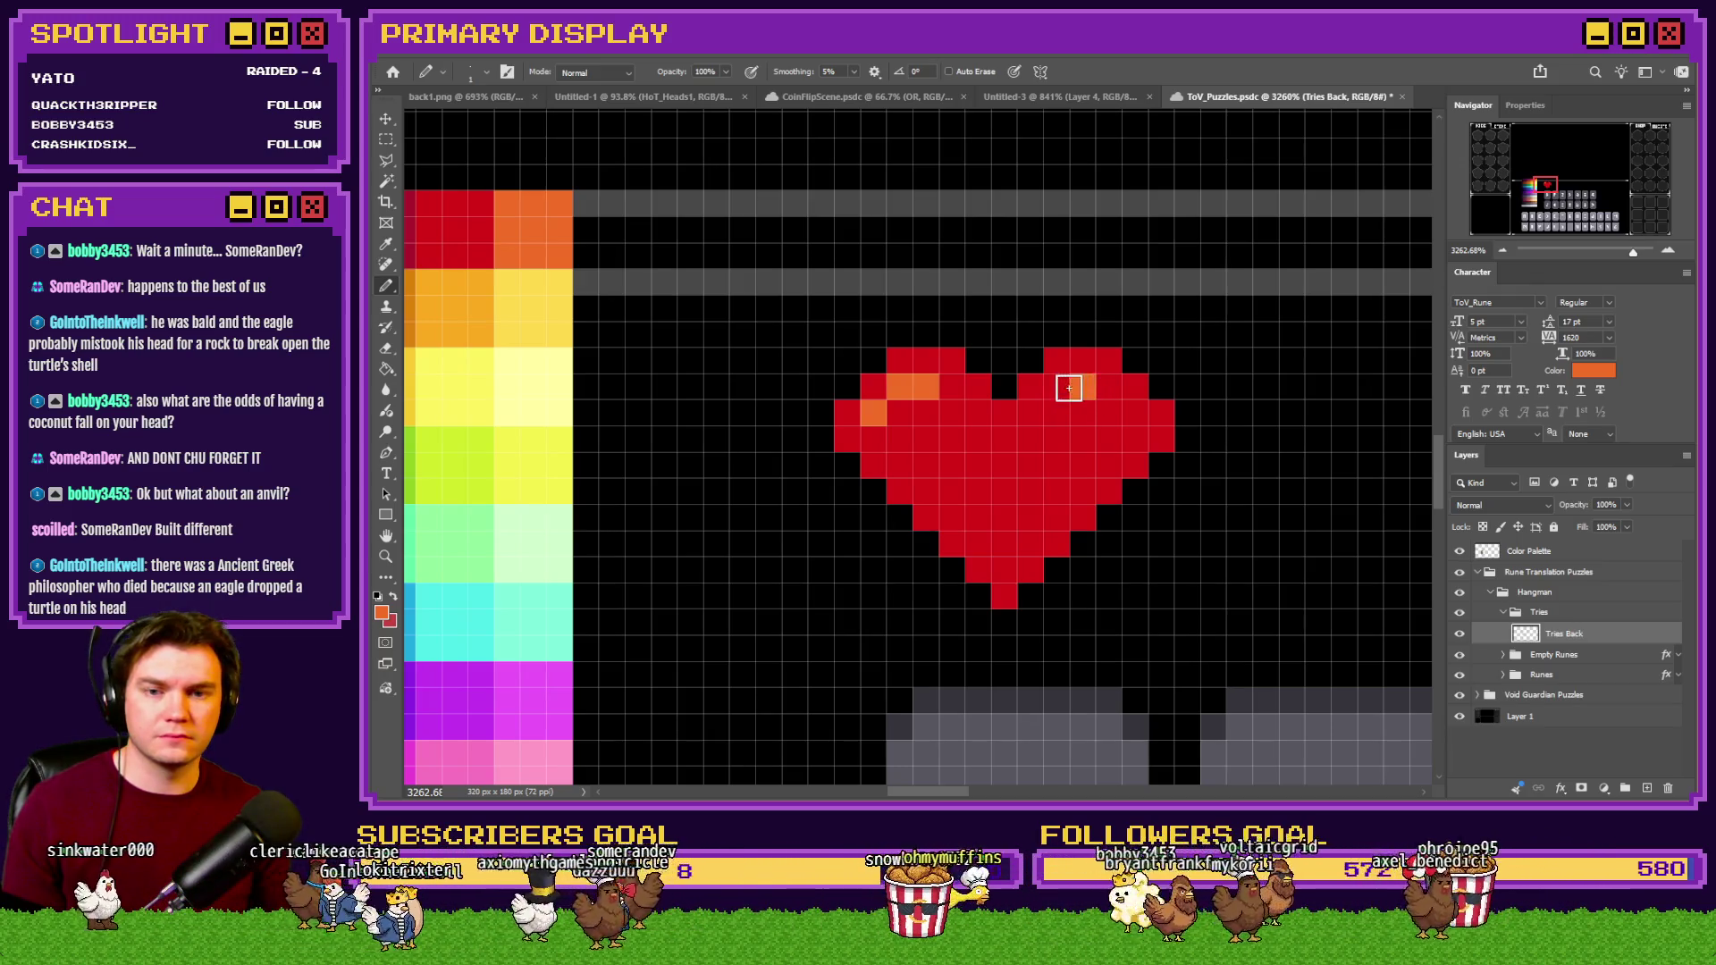
click(1030, 412)
scroll(956, 478, down, 5)
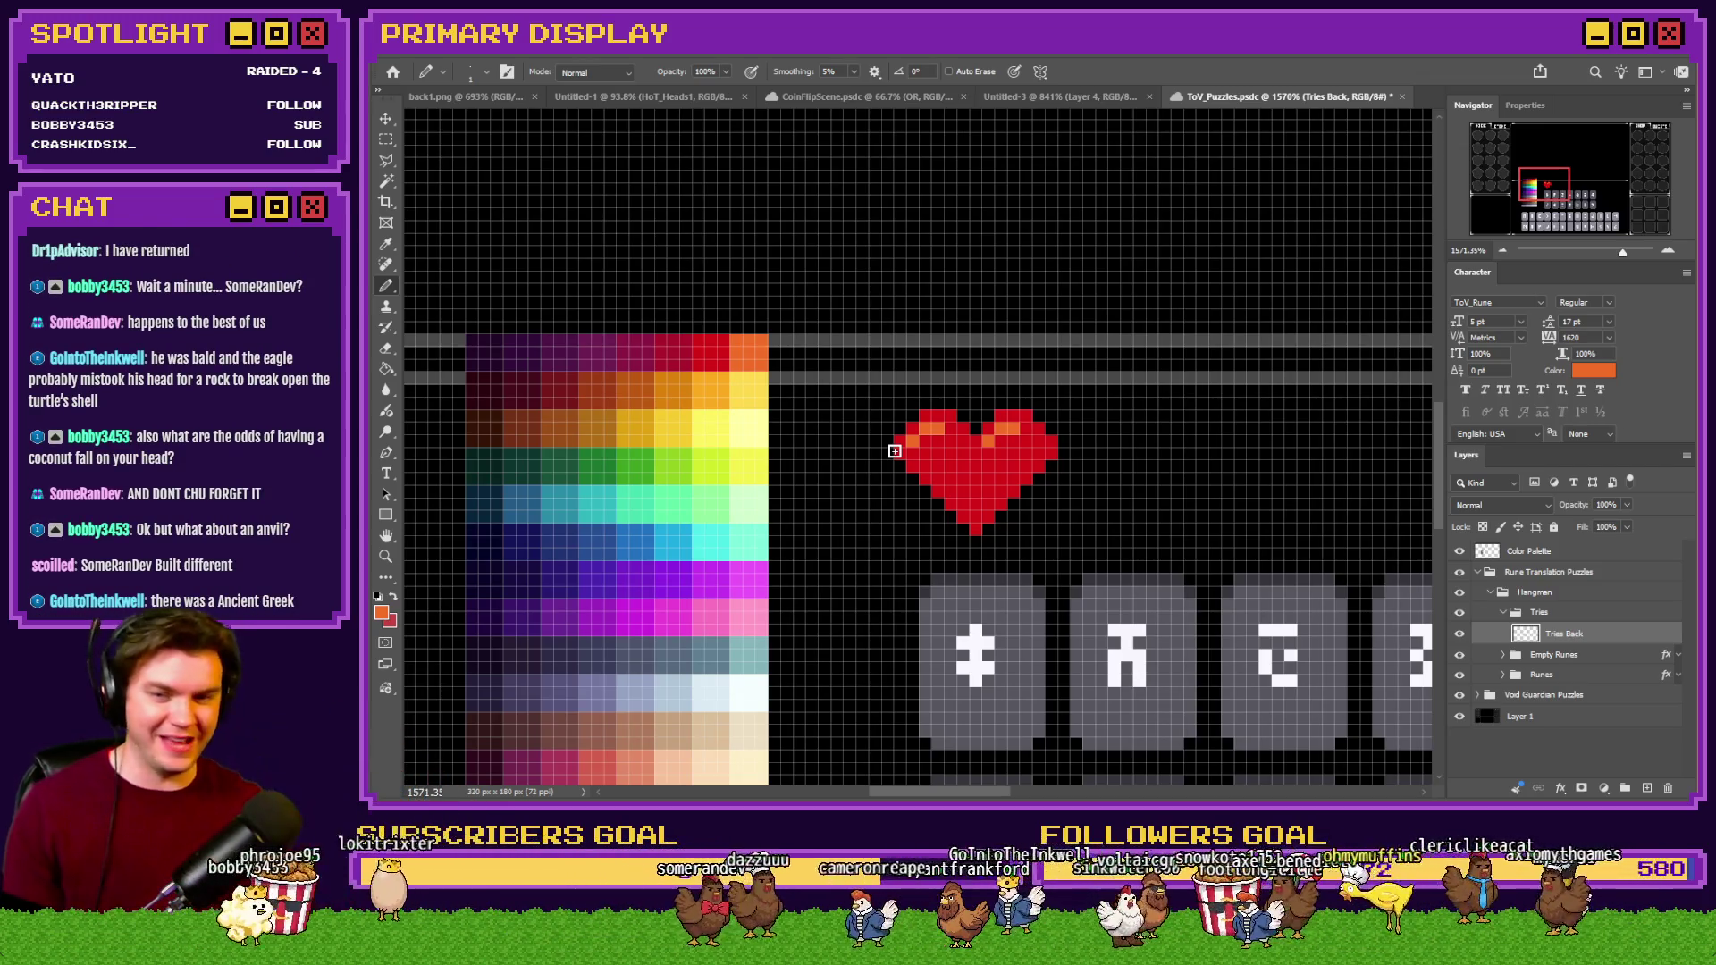
Pick a darker red and pencil diagonal shading rows across the heart's lower right.
scroll(743, 422, up, 2)
alt+click(657, 328)
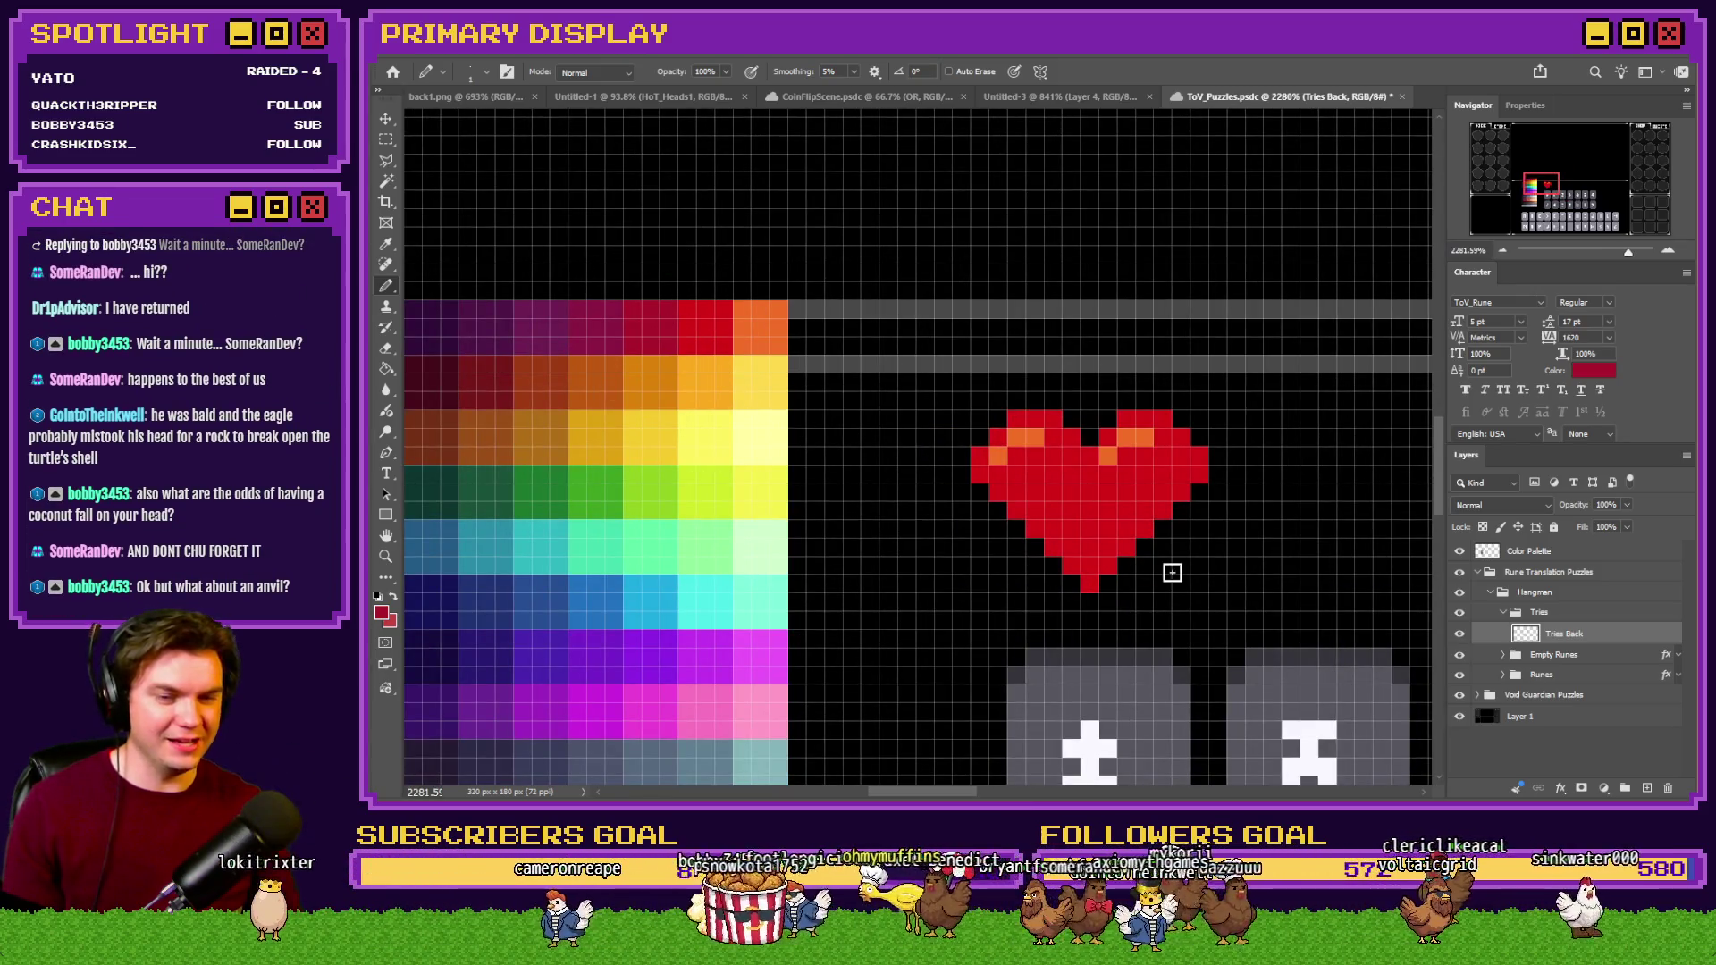
scroll(1146, 566, up, 2)
mouse_move(1059, 588)
mouse_down()
mouse_move(1111, 560)
mouse_move(1242, 387)
mouse_up()
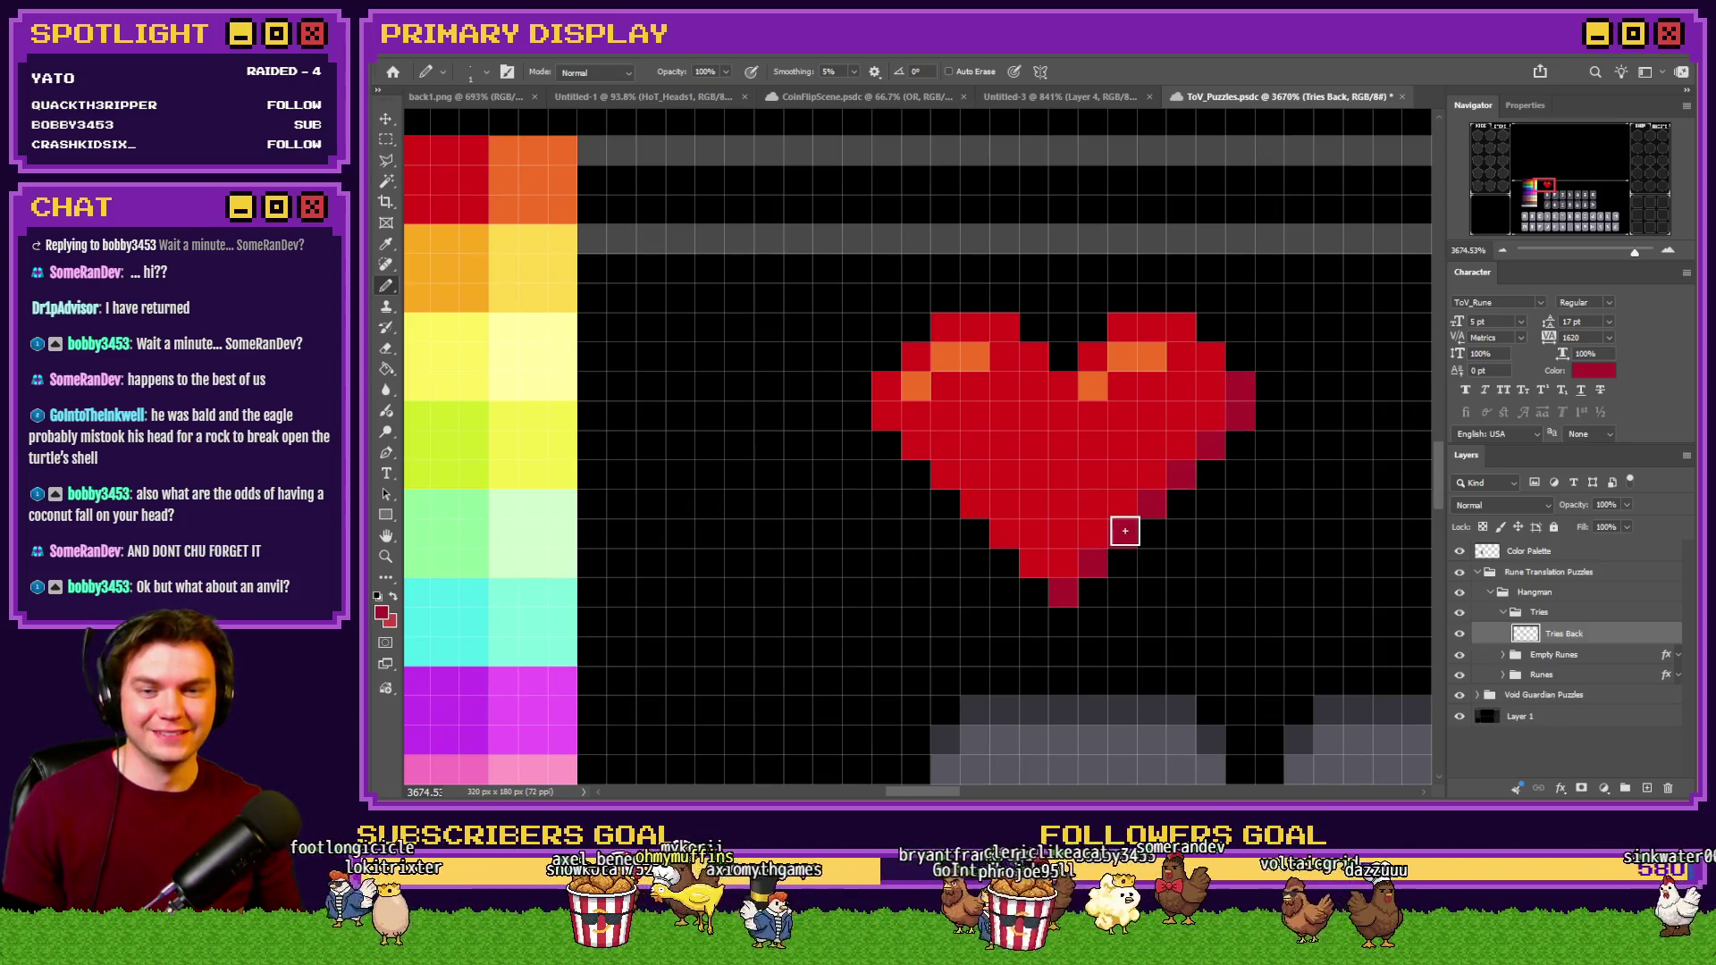
mouse_move(1042, 570)
mouse_down()
mouse_move(1103, 533)
mouse_move(1203, 399)
mouse_up()
click(1012, 534)
mouse_move(982, 510)
mouse_down()
mouse_move(1099, 495)
mouse_move(1145, 452)
mouse_move(1203, 357)
mouse_move(1176, 329)
mouse_up()
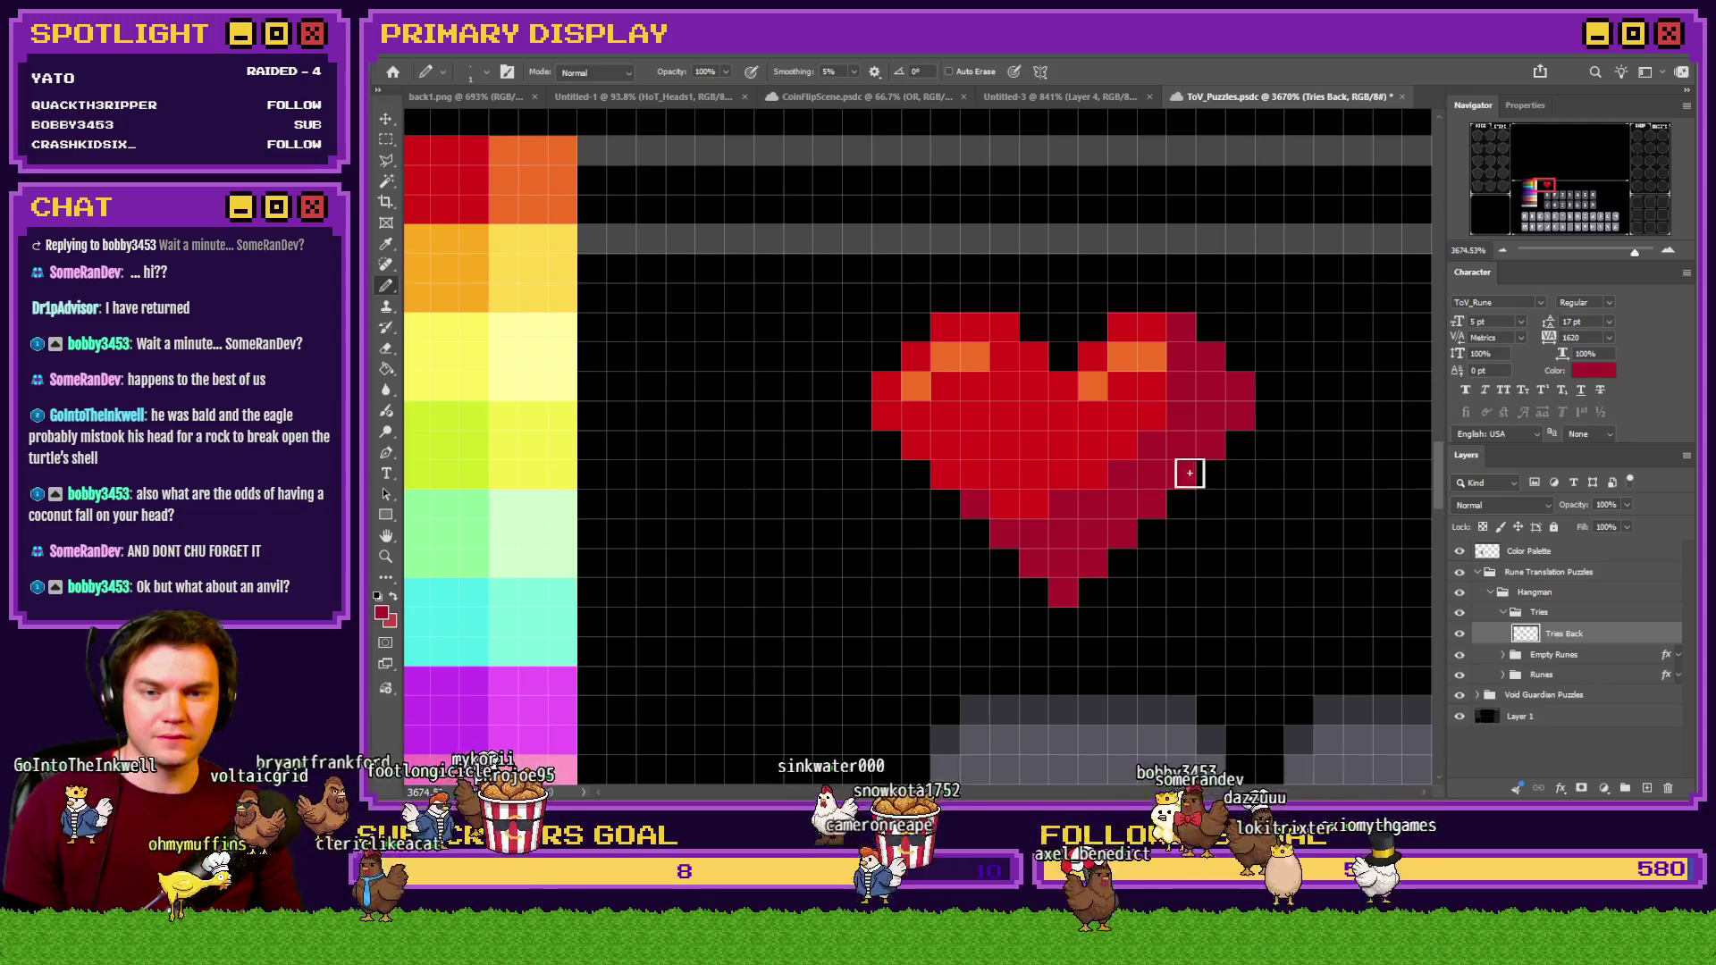
Sample the crimson colour from the palette.
scroll(1298, 460, down, 3)
scroll(1052, 460, up, 3)
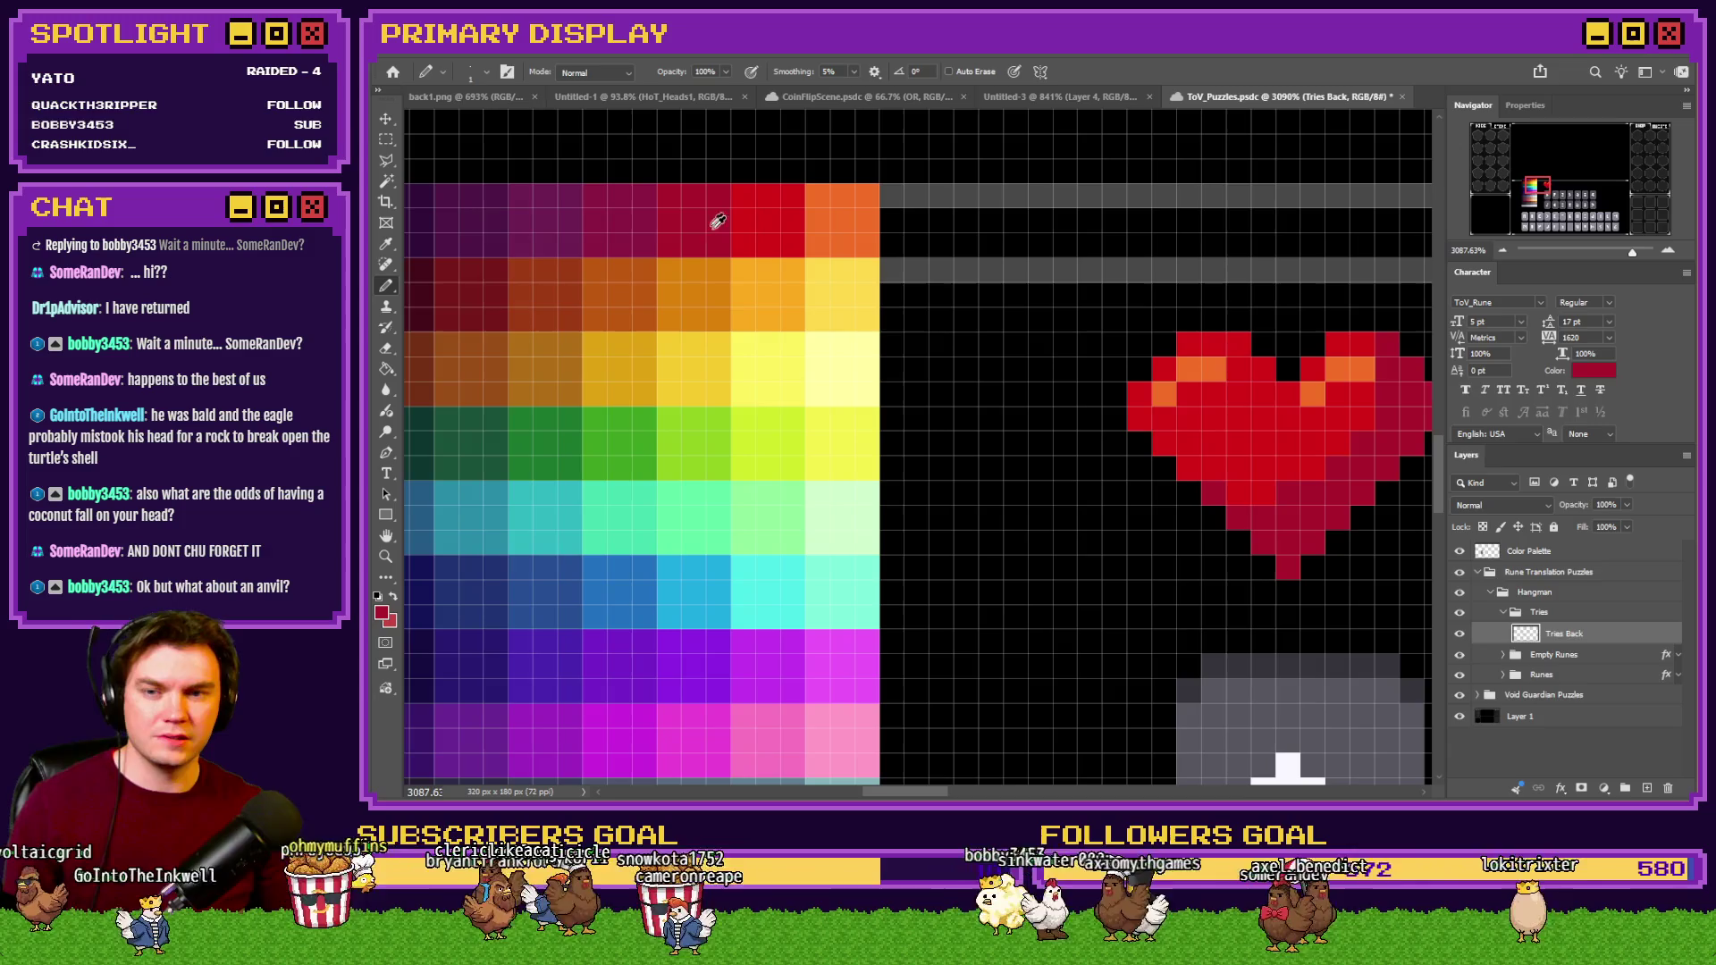
alt+click(649, 216)
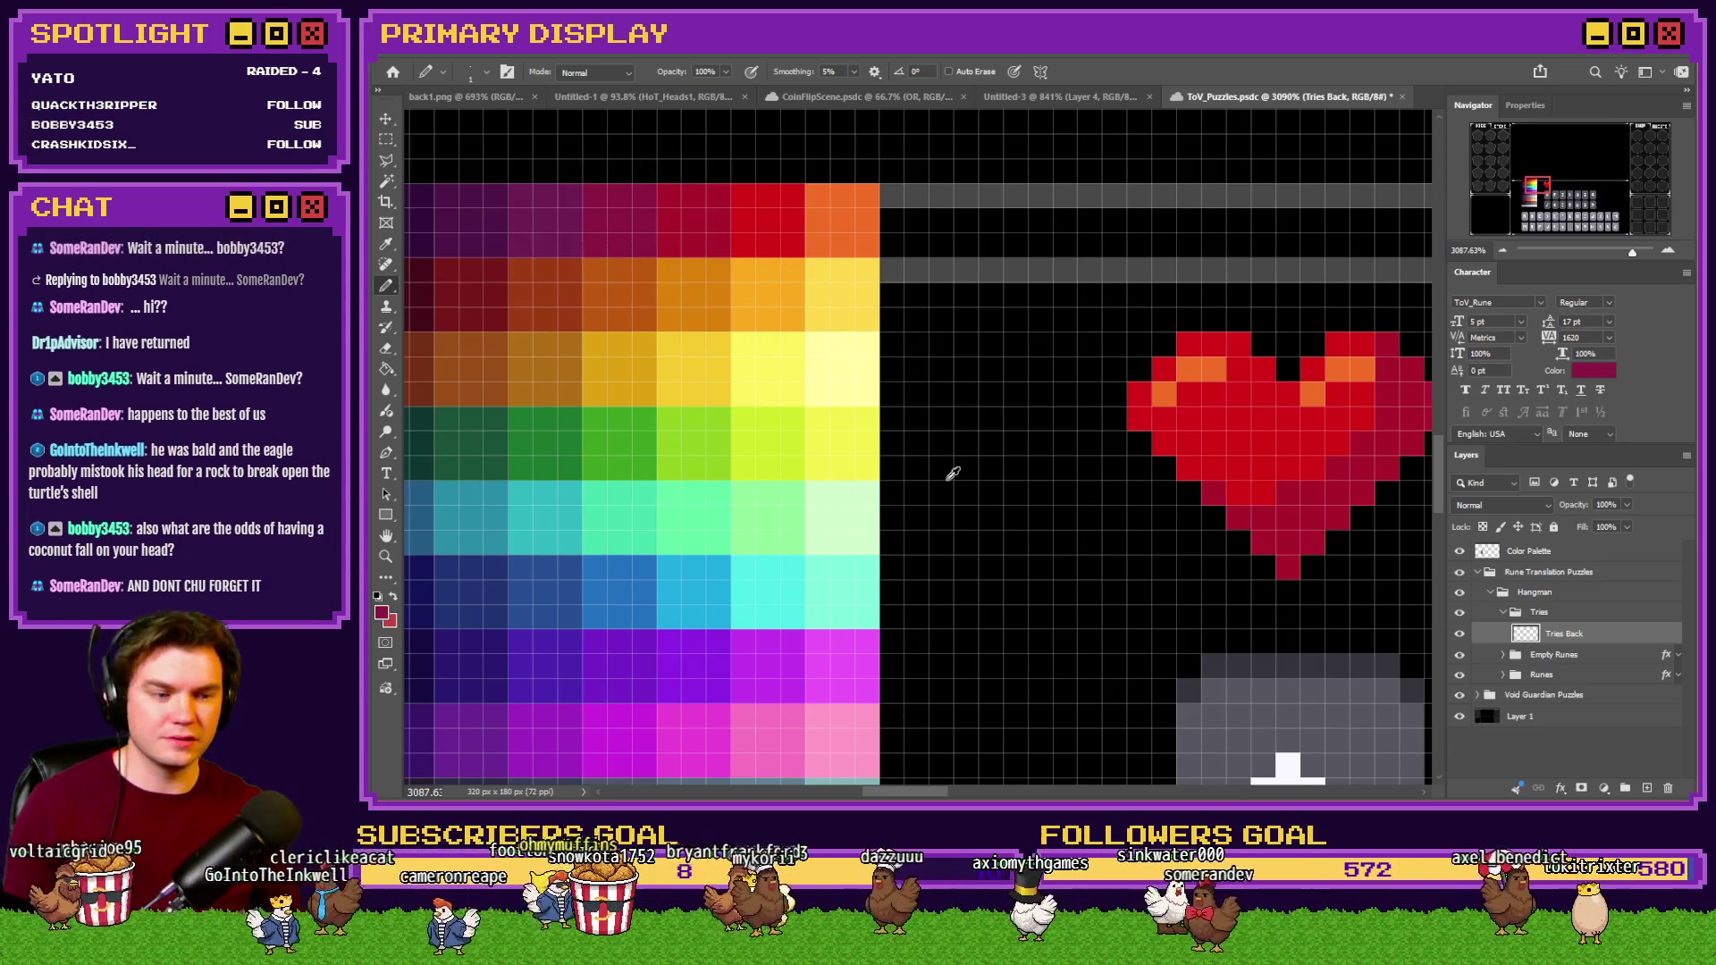
scroll(983, 478, down, 2)
scroll(1153, 488, up, 2)
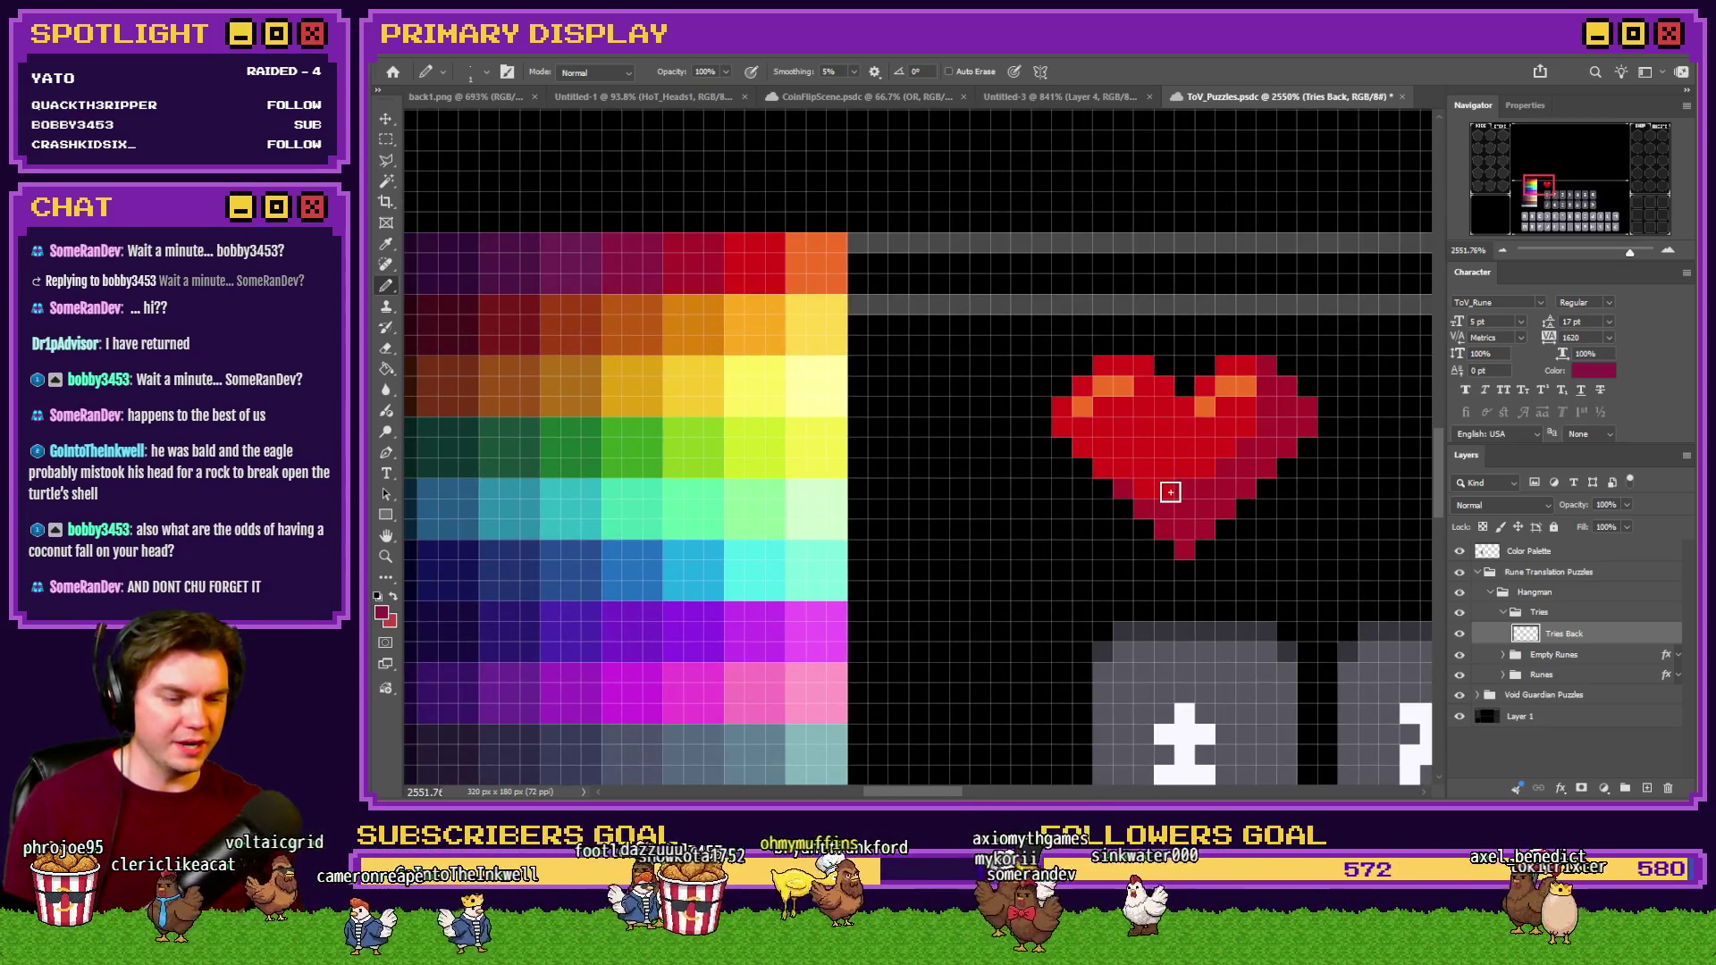
scroll(1176, 486, up, 1)
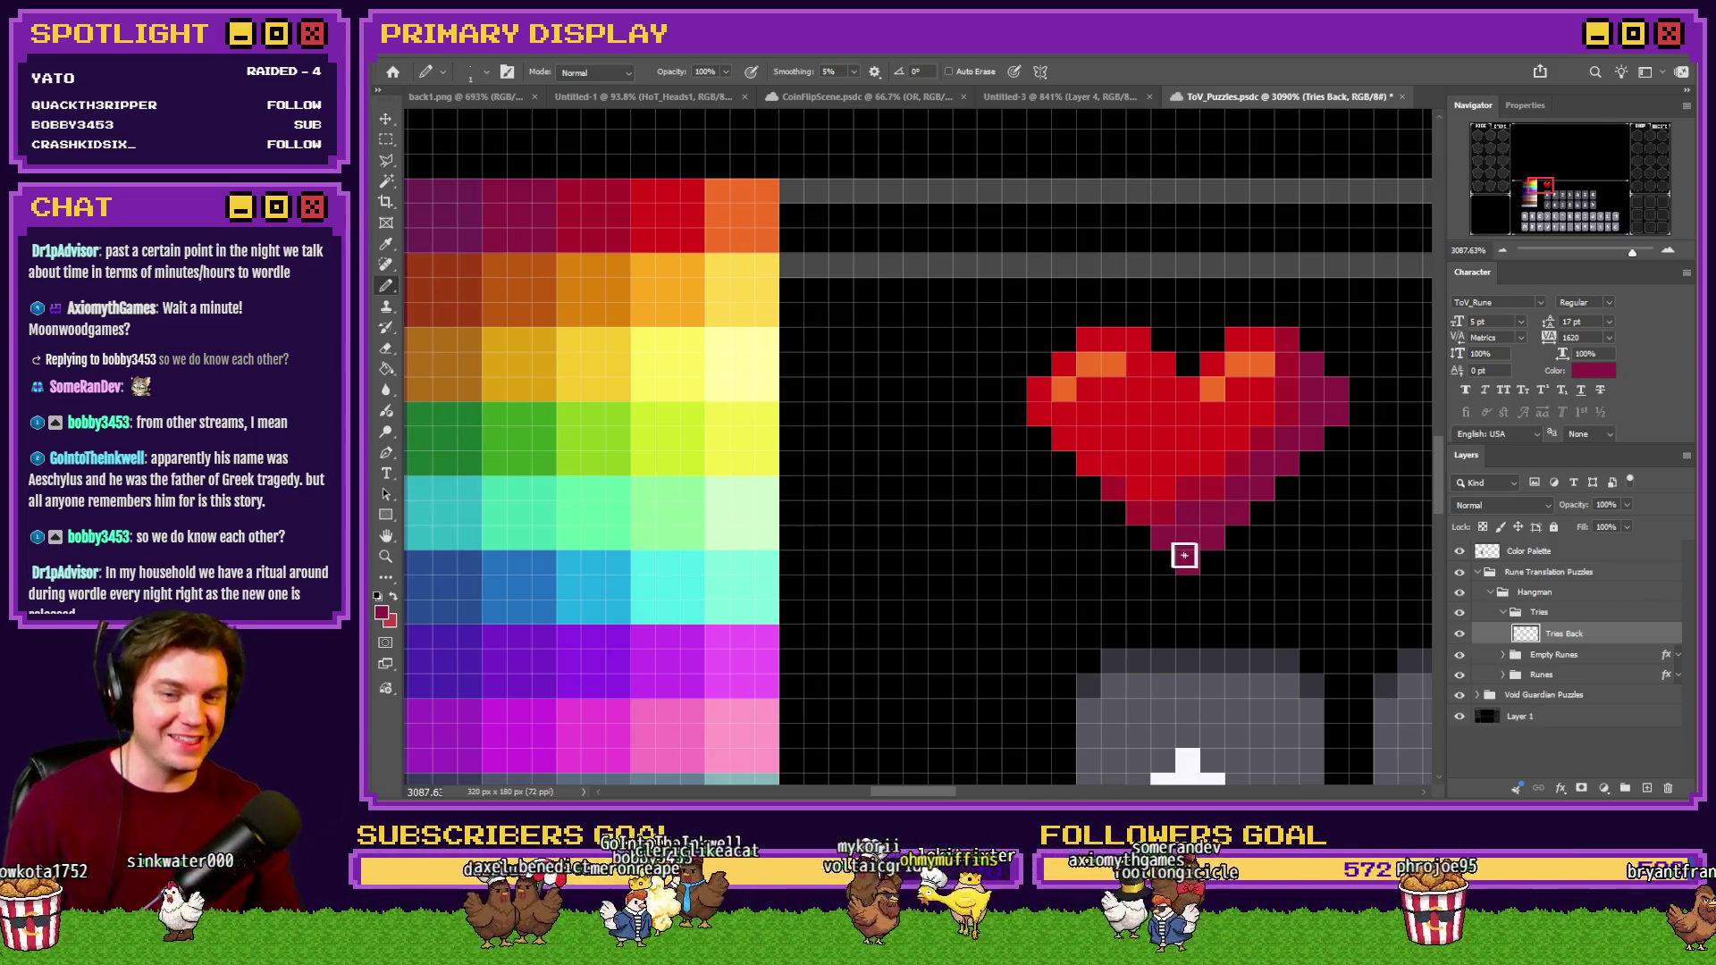
Pick dark magenta and edge the heart's right side with it, then zoom out.
drag(515, 234, 464, 210)
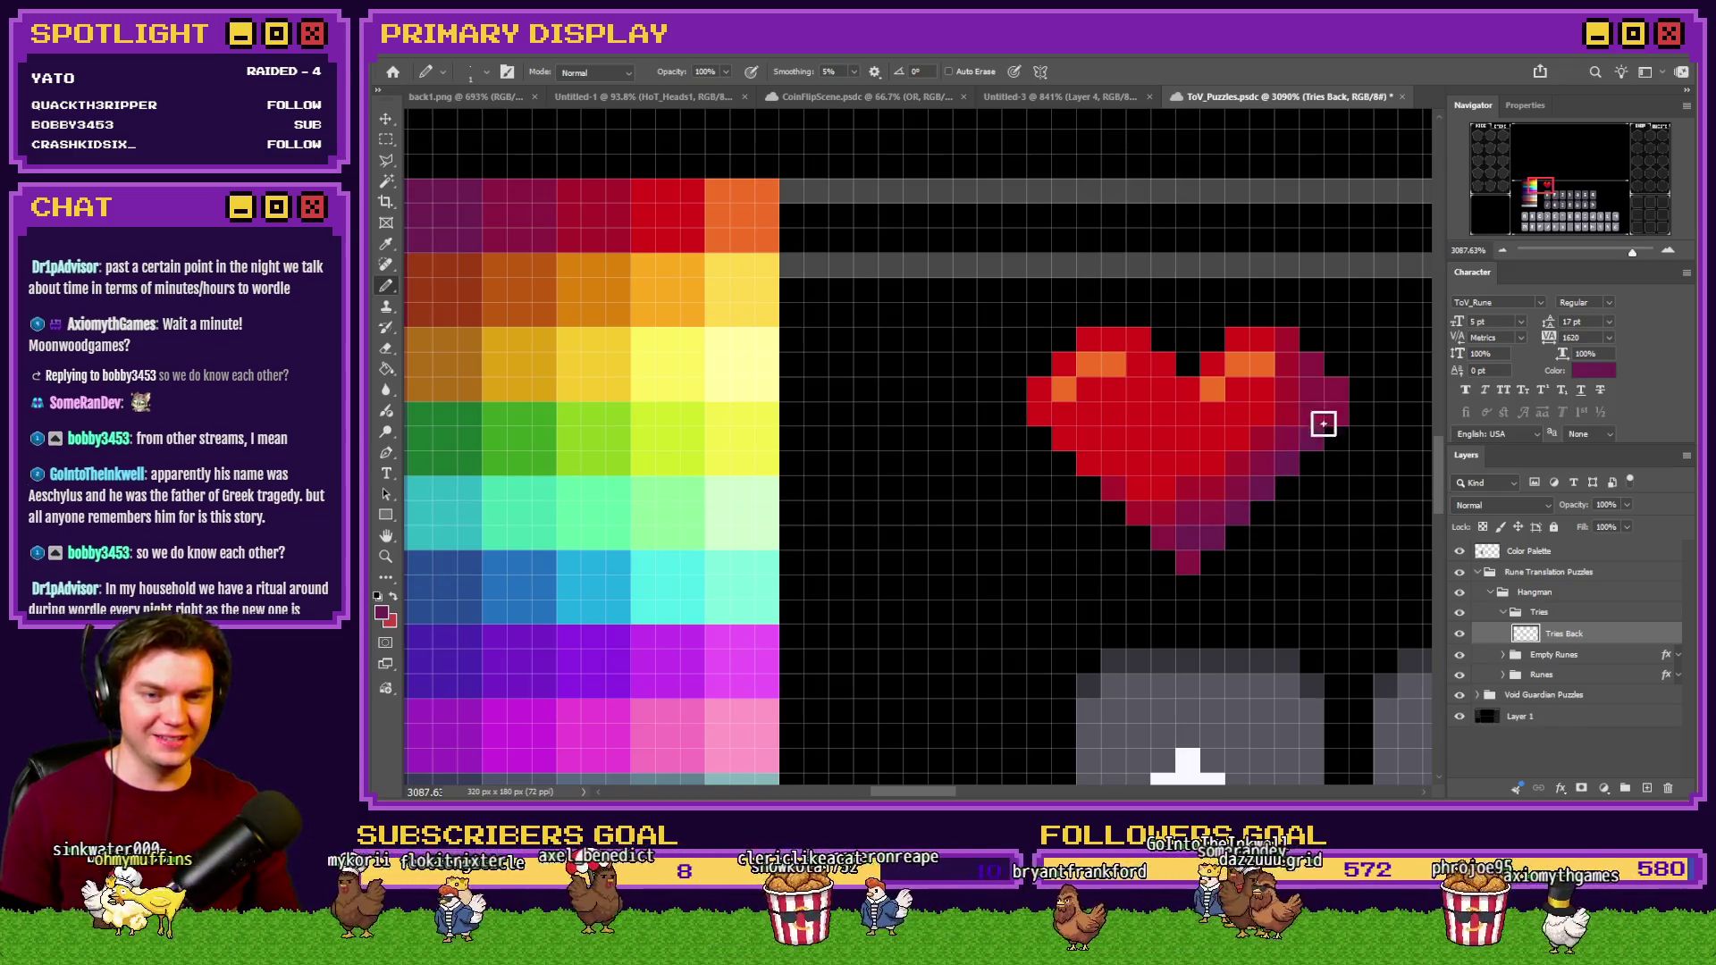
drag(1323, 406, 1287, 337)
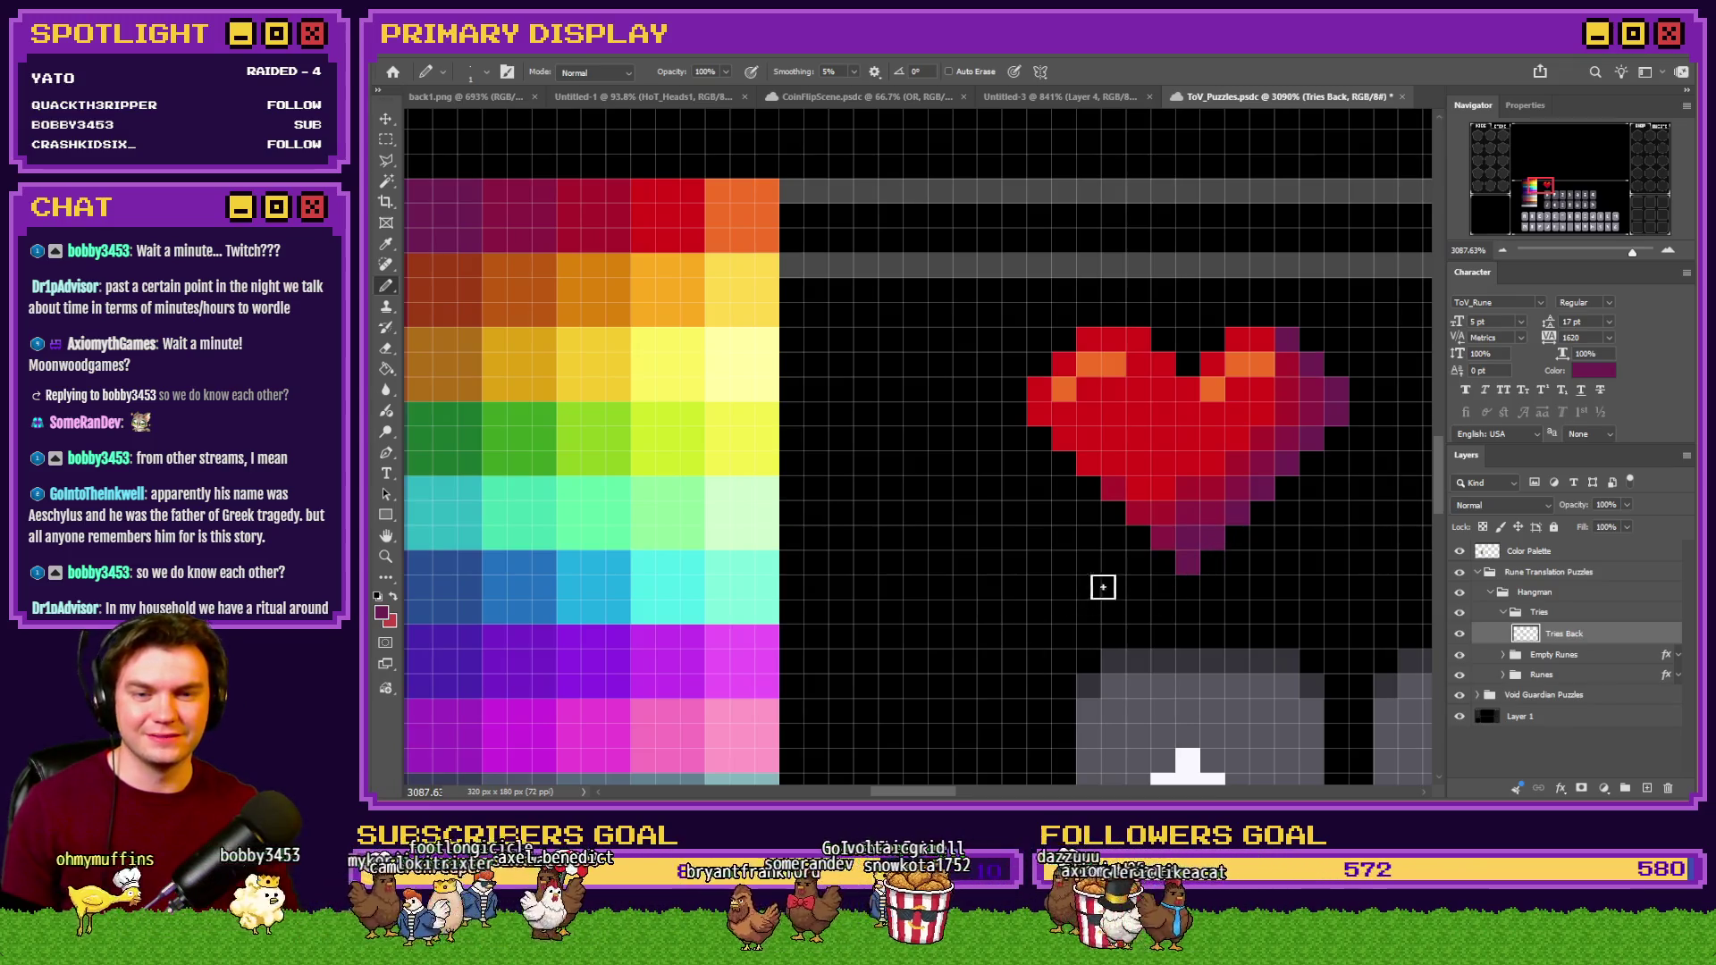
scroll(1121, 563, down, 2)
scroll(1120, 563, down, 2)
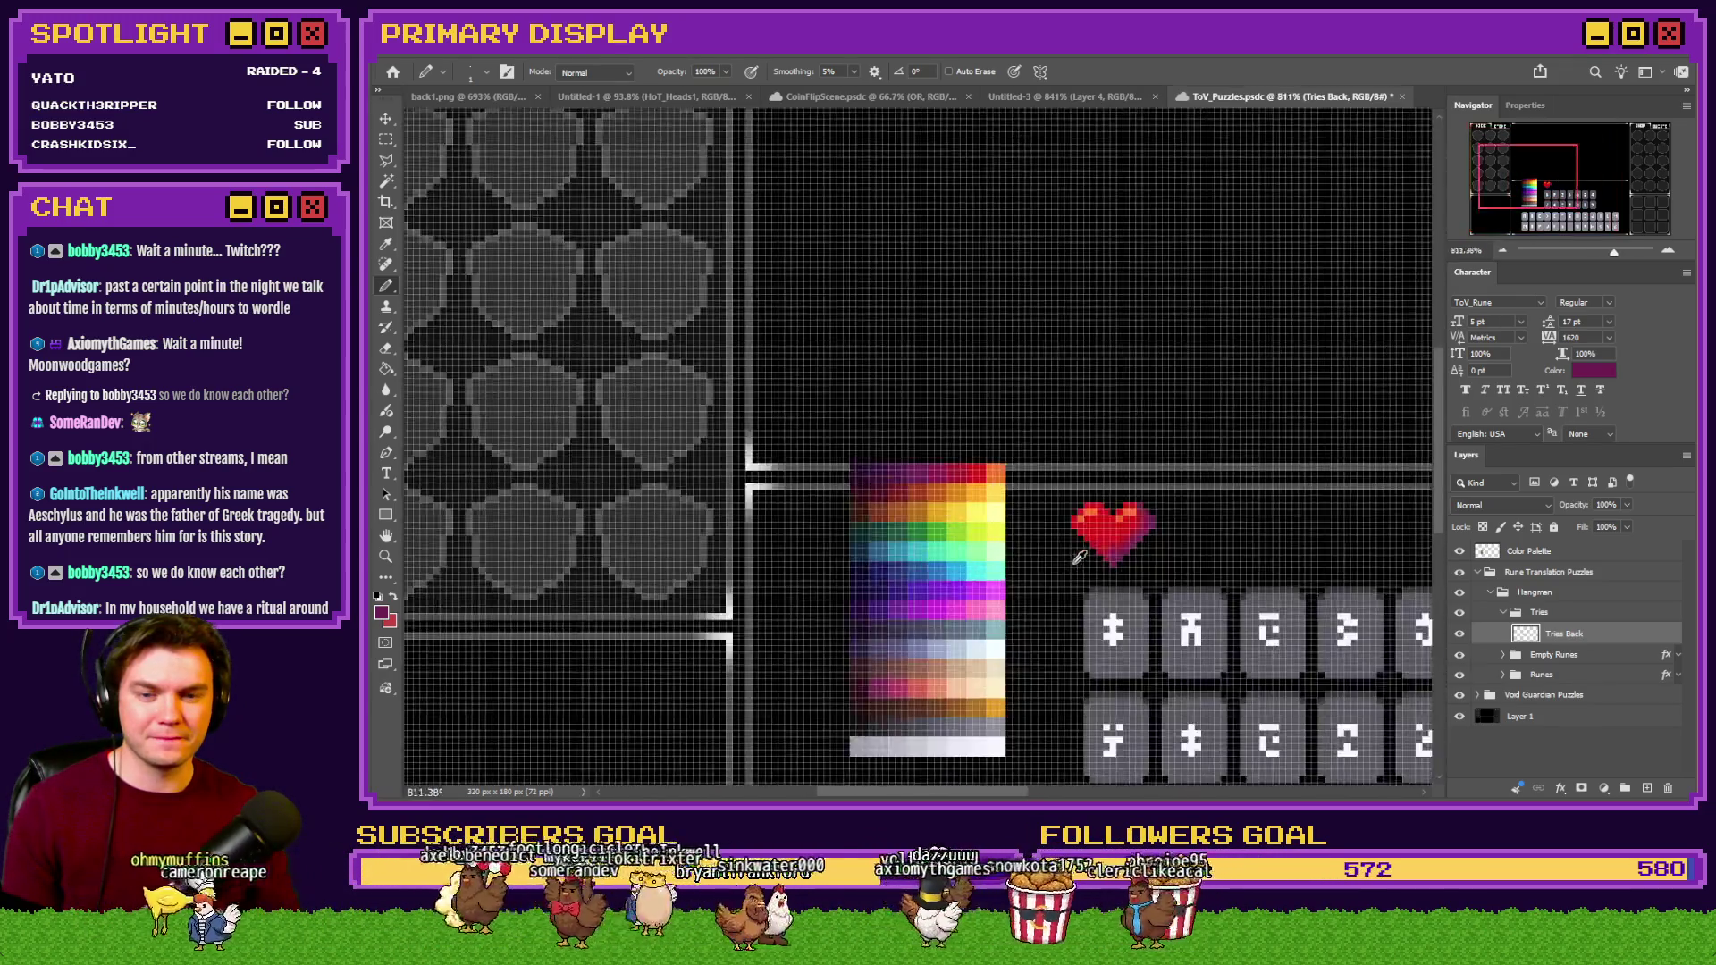
Sample the heart's red and outline the new heart's top and left side.
scroll(1089, 534, down, 3)
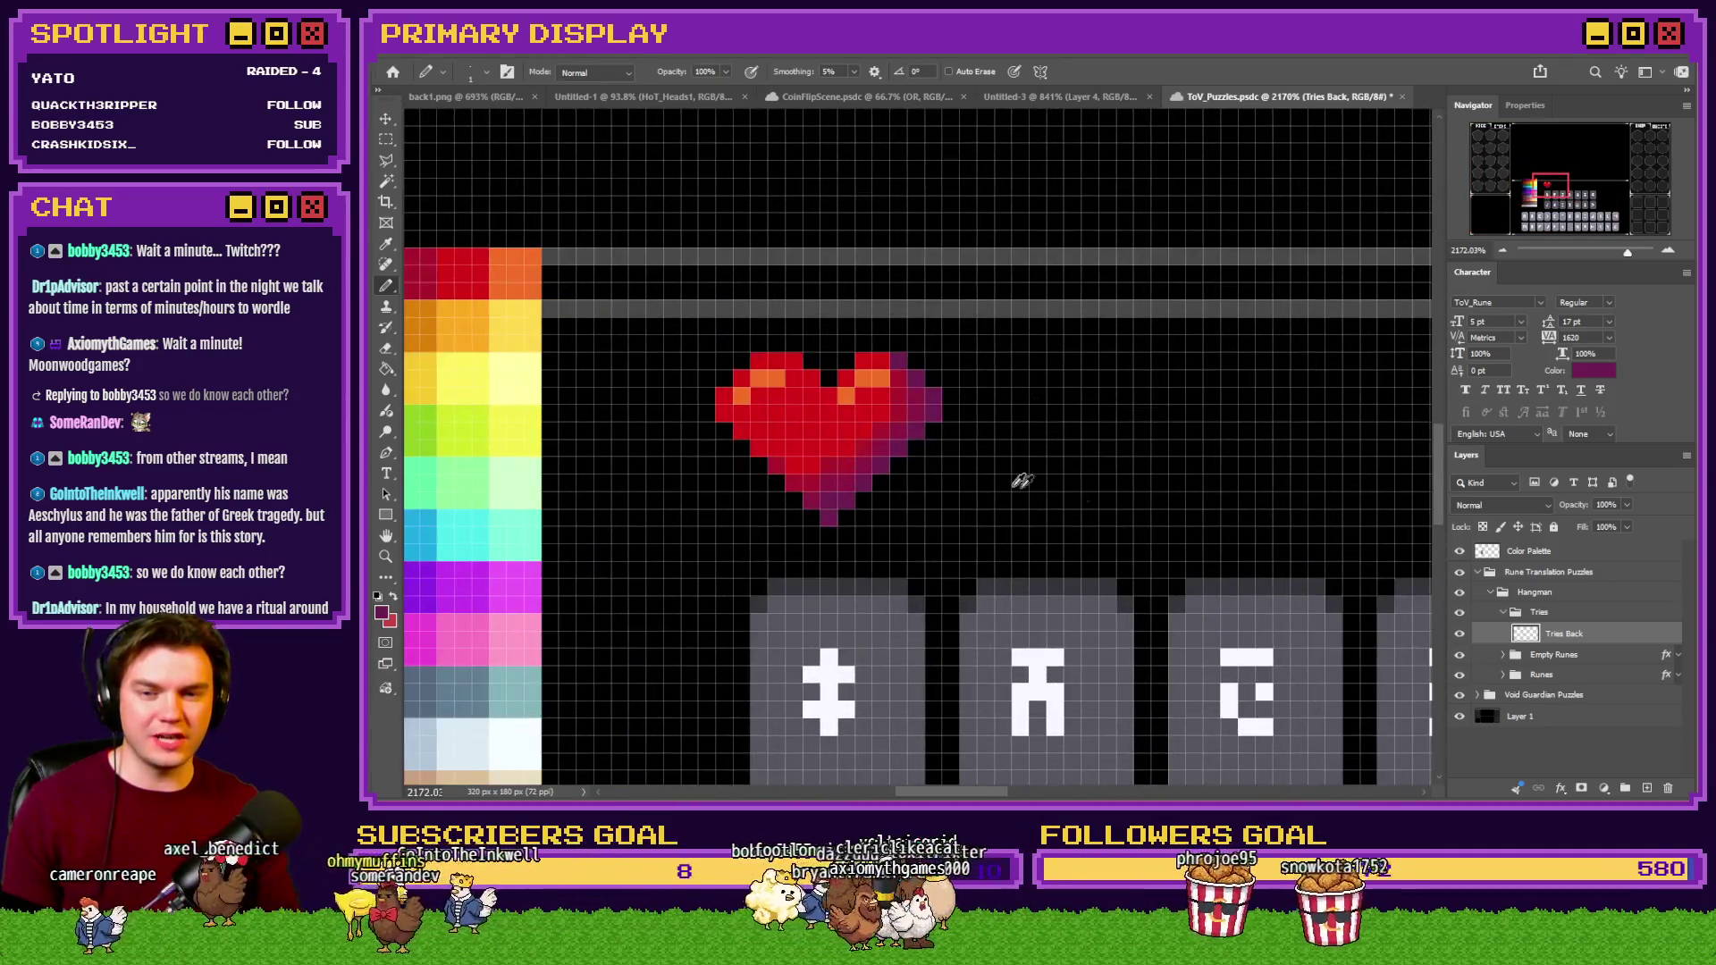
alt+click(816, 430)
scroll(1062, 431, up, 6)
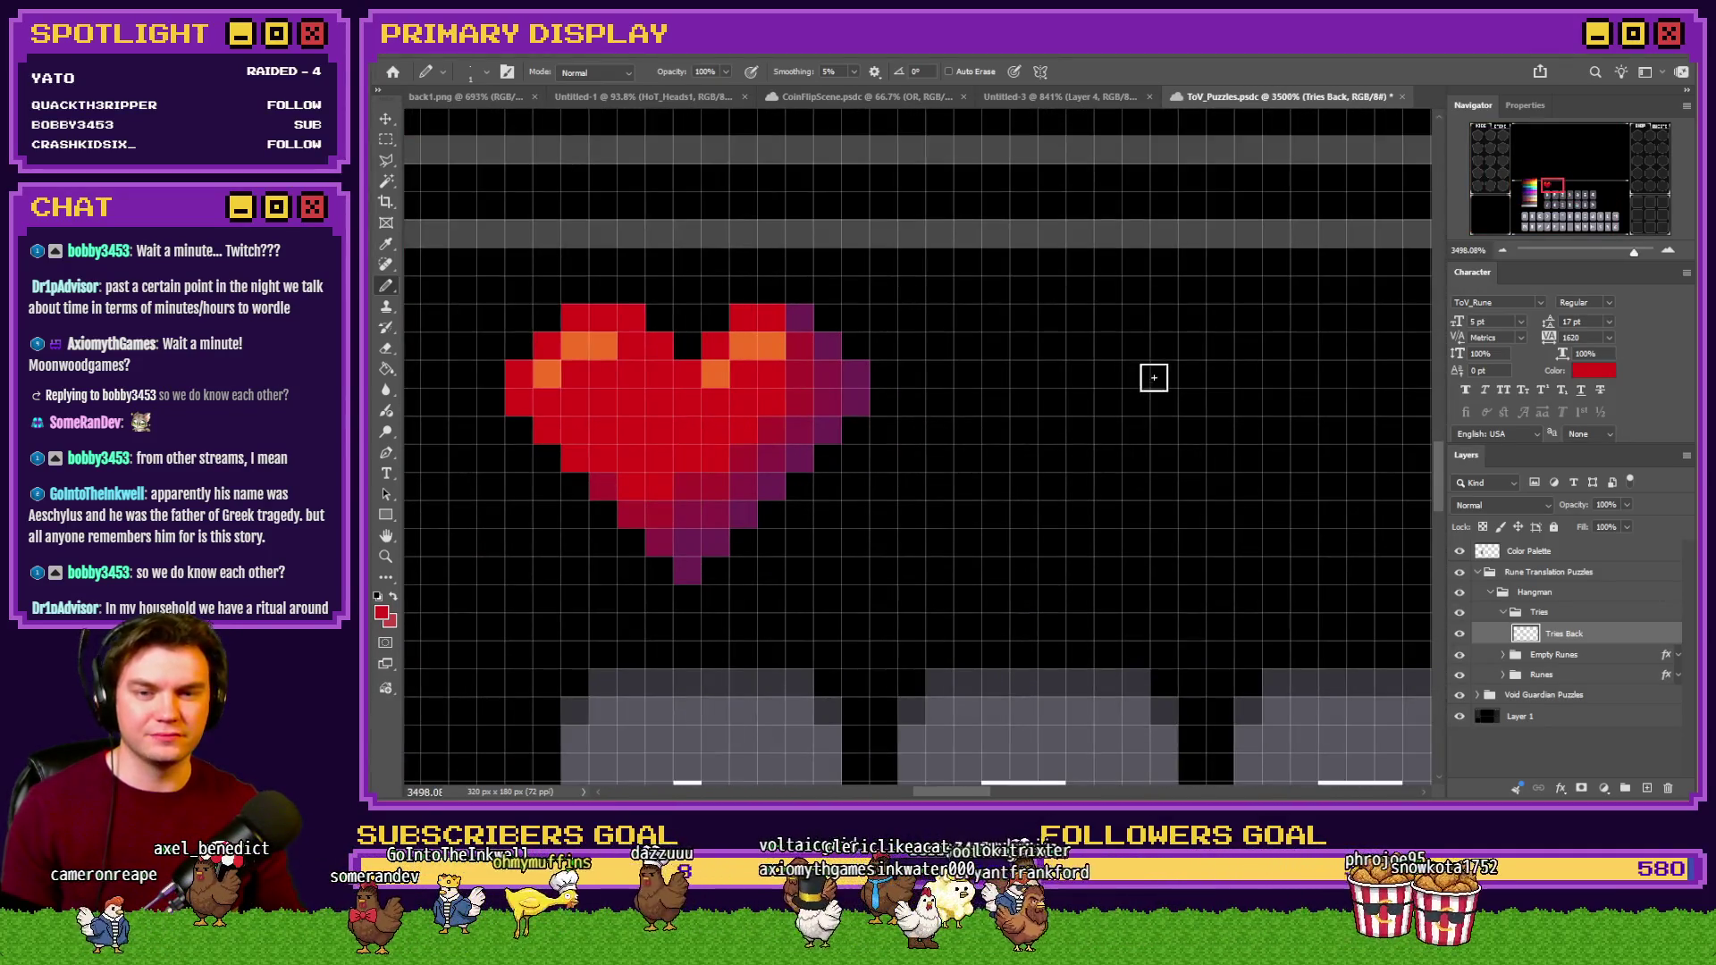
click(1166, 378)
click(1138, 372)
click(1106, 385)
click(1086, 406)
click(1079, 431)
click(1108, 459)
click(1108, 487)
click(1136, 515)
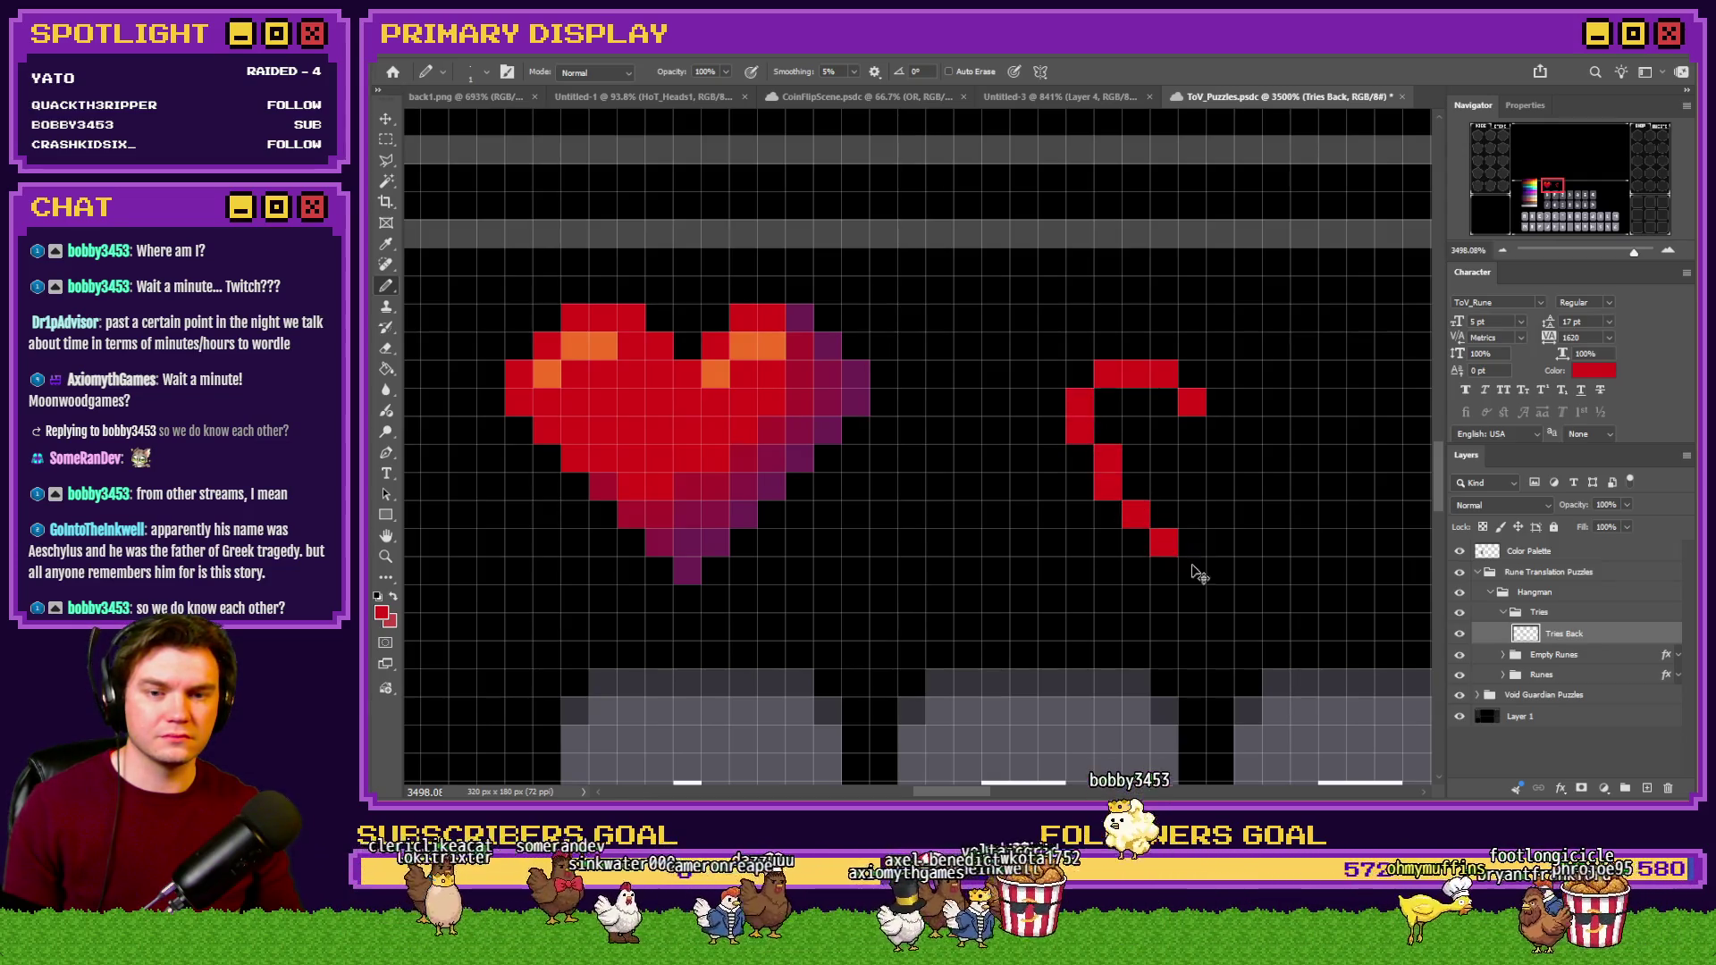
Fix the left-side pixels, place the bottom tip, and draw the right lobe's top.
key(ctrl+z)
key(ctrl+z)
click(1136, 487)
click(1164, 512)
click(1192, 545)
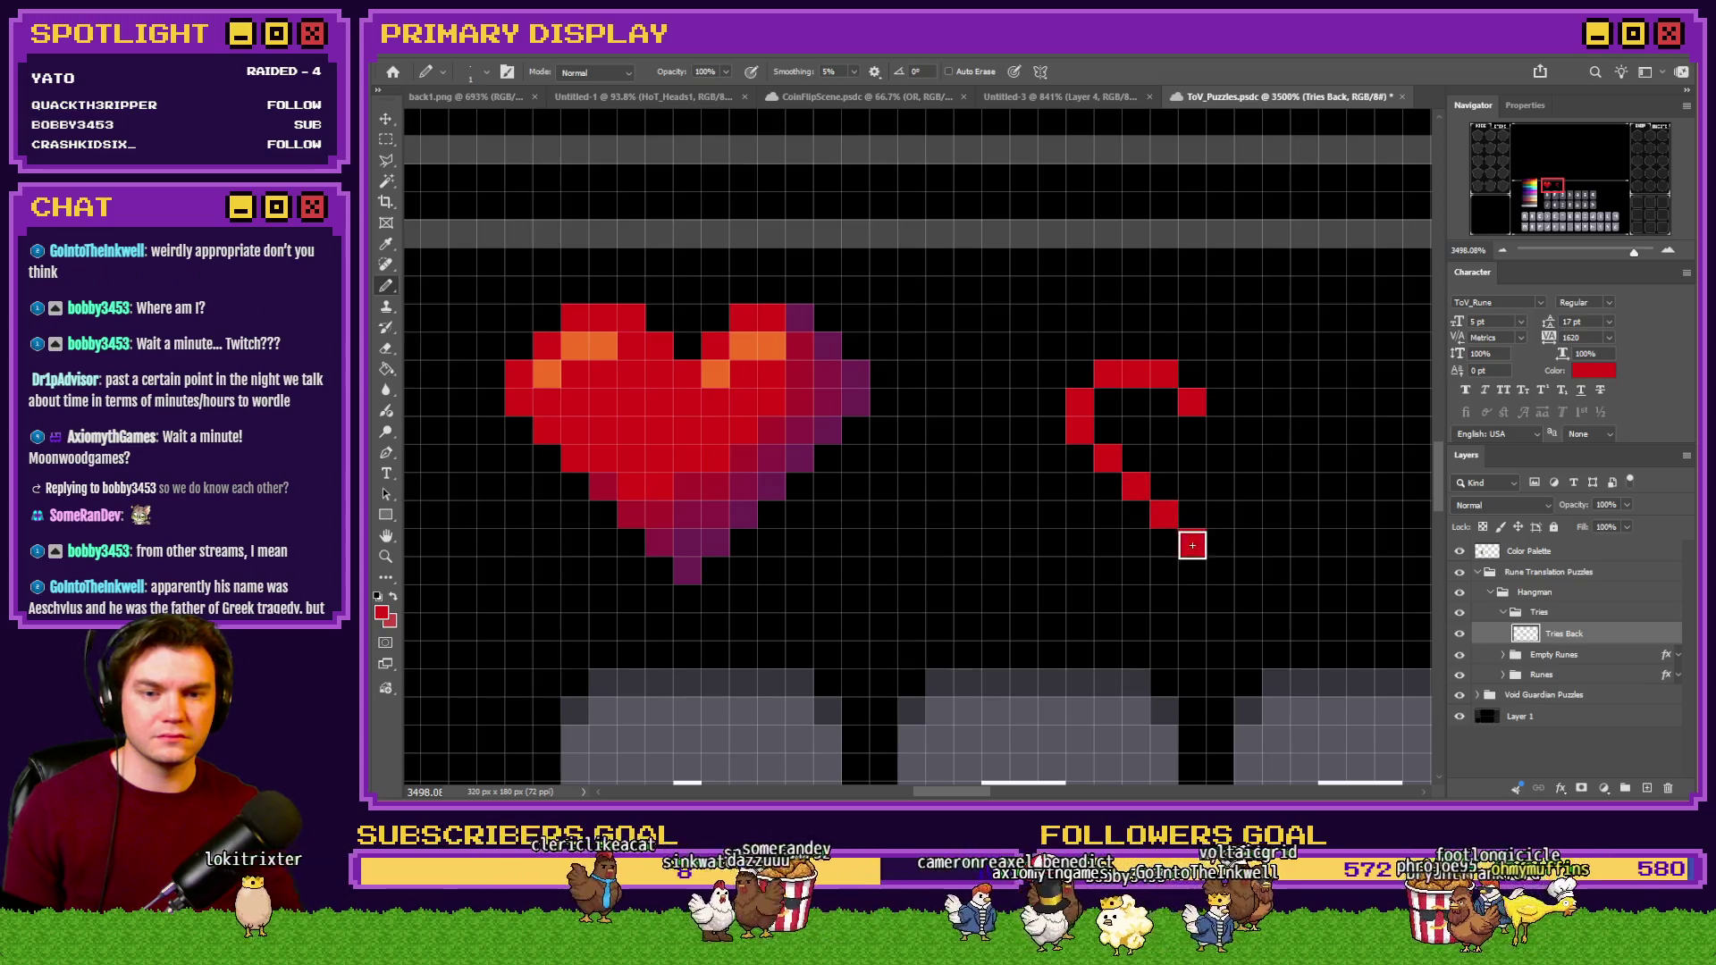
click(1220, 374)
click(1248, 374)
click(1276, 374)
Draw the right side down to the tip and fill the heart solid red.
click(1304, 402)
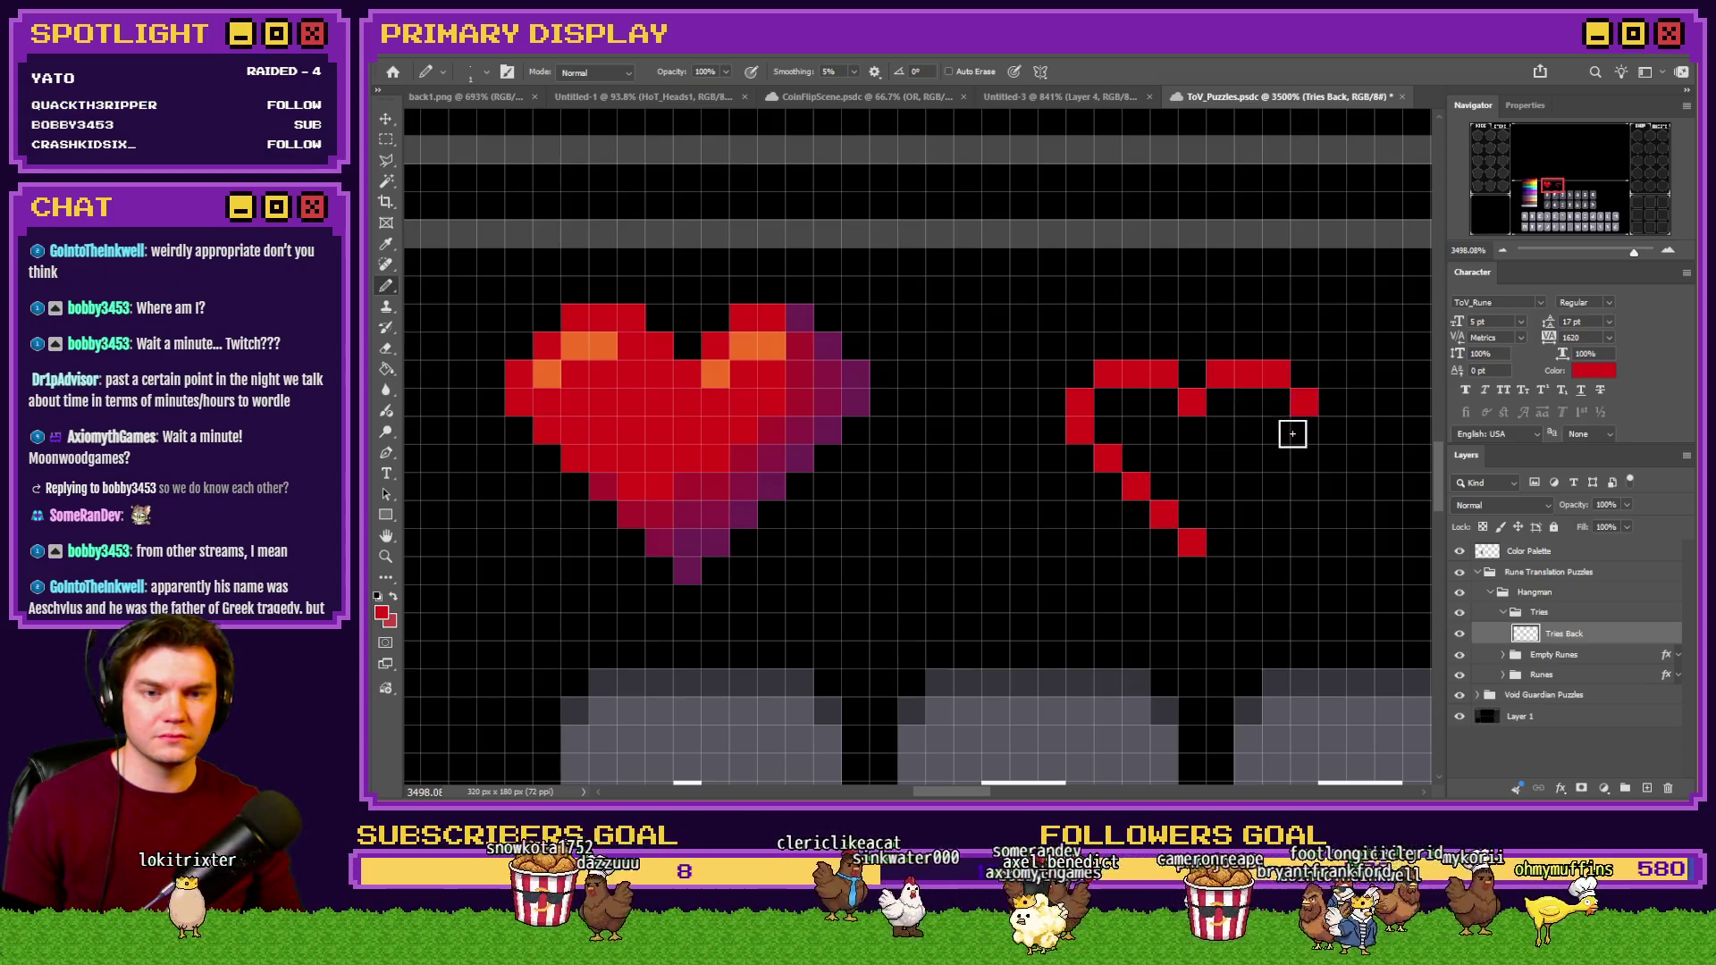
click(1304, 430)
click(1277, 459)
click(1248, 487)
click(1220, 515)
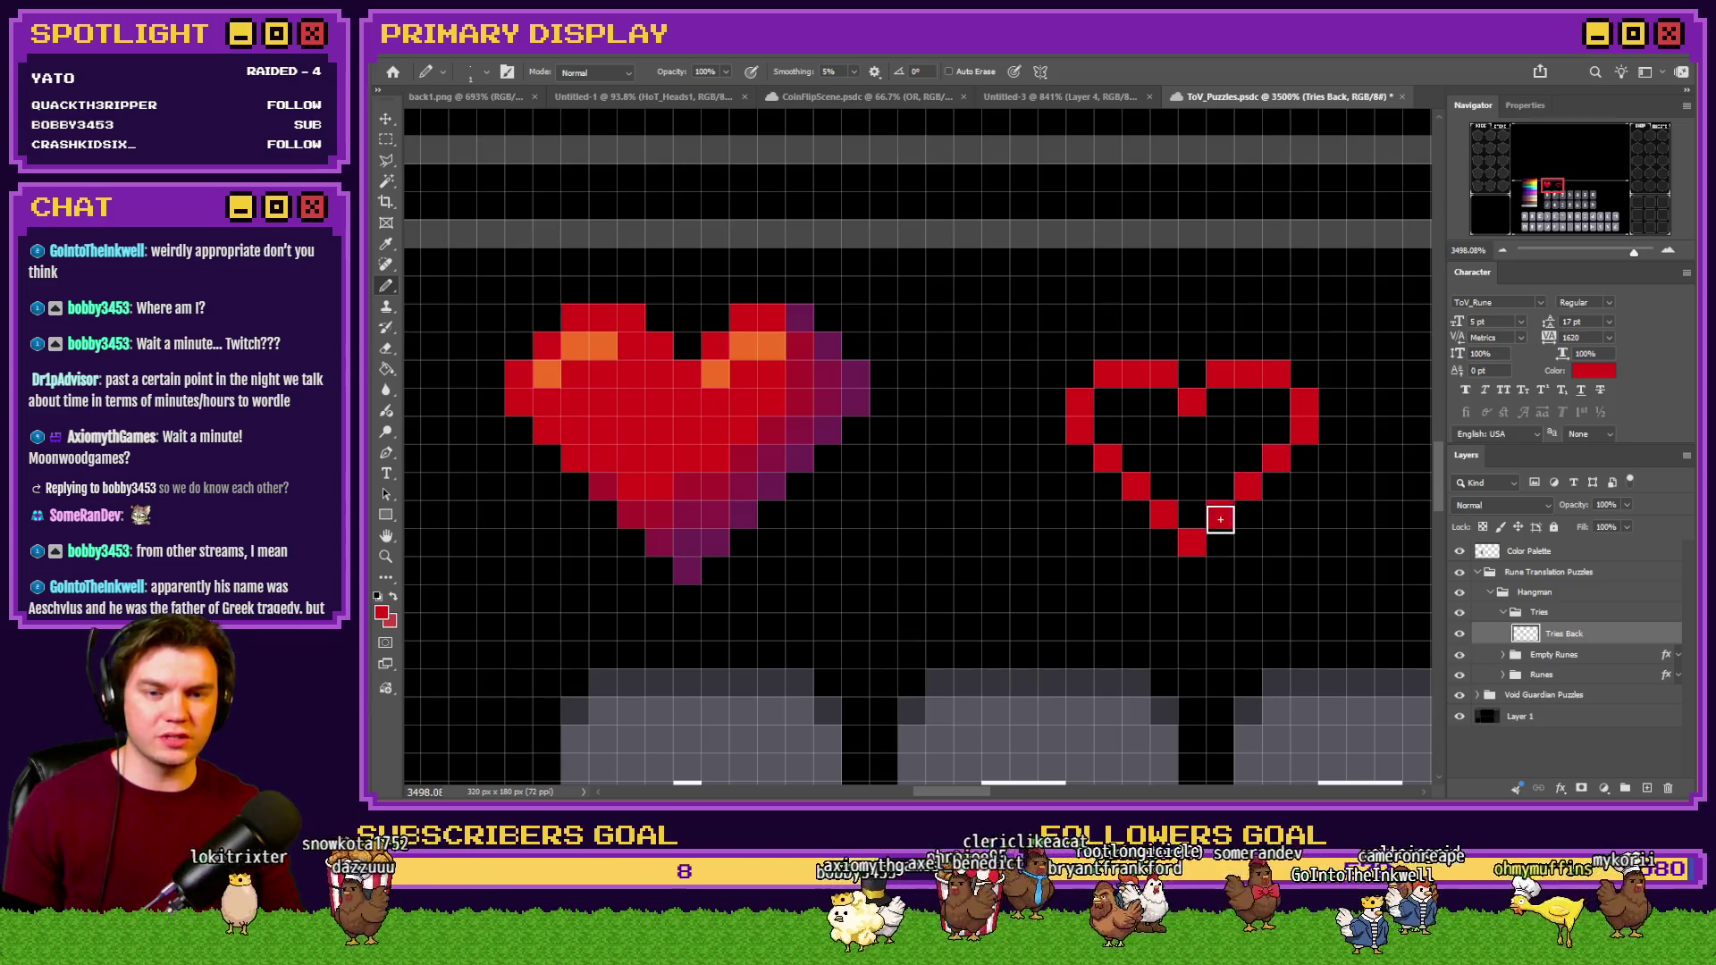
mouse_move(1260, 417)
mouse_down()
mouse_move(1245, 433)
mouse_move(1118, 425)
mouse_move(1191, 487)
mouse_move(1175, 498)
mouse_up()
scroll(1138, 475, down, 3)
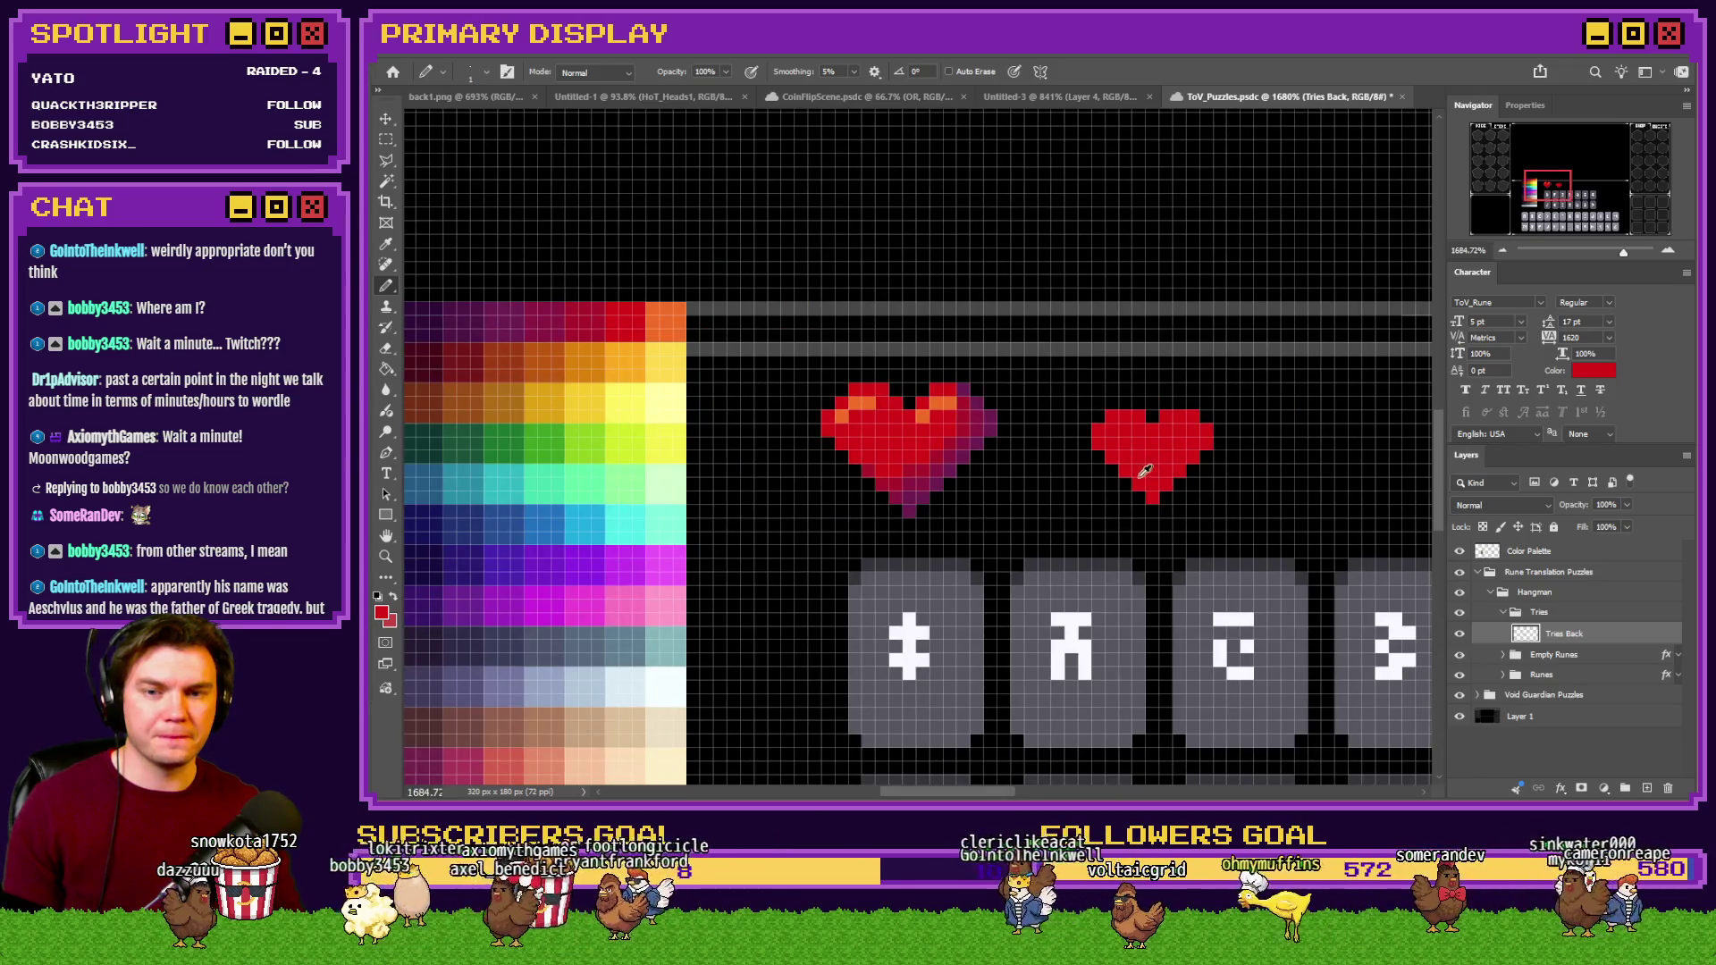
scroll(1135, 478, up, 1)
Select the shaded left heart with the Rectangular Marquee, delete it, and deselect.
click(386, 139)
drag(987, 330, 716, 535)
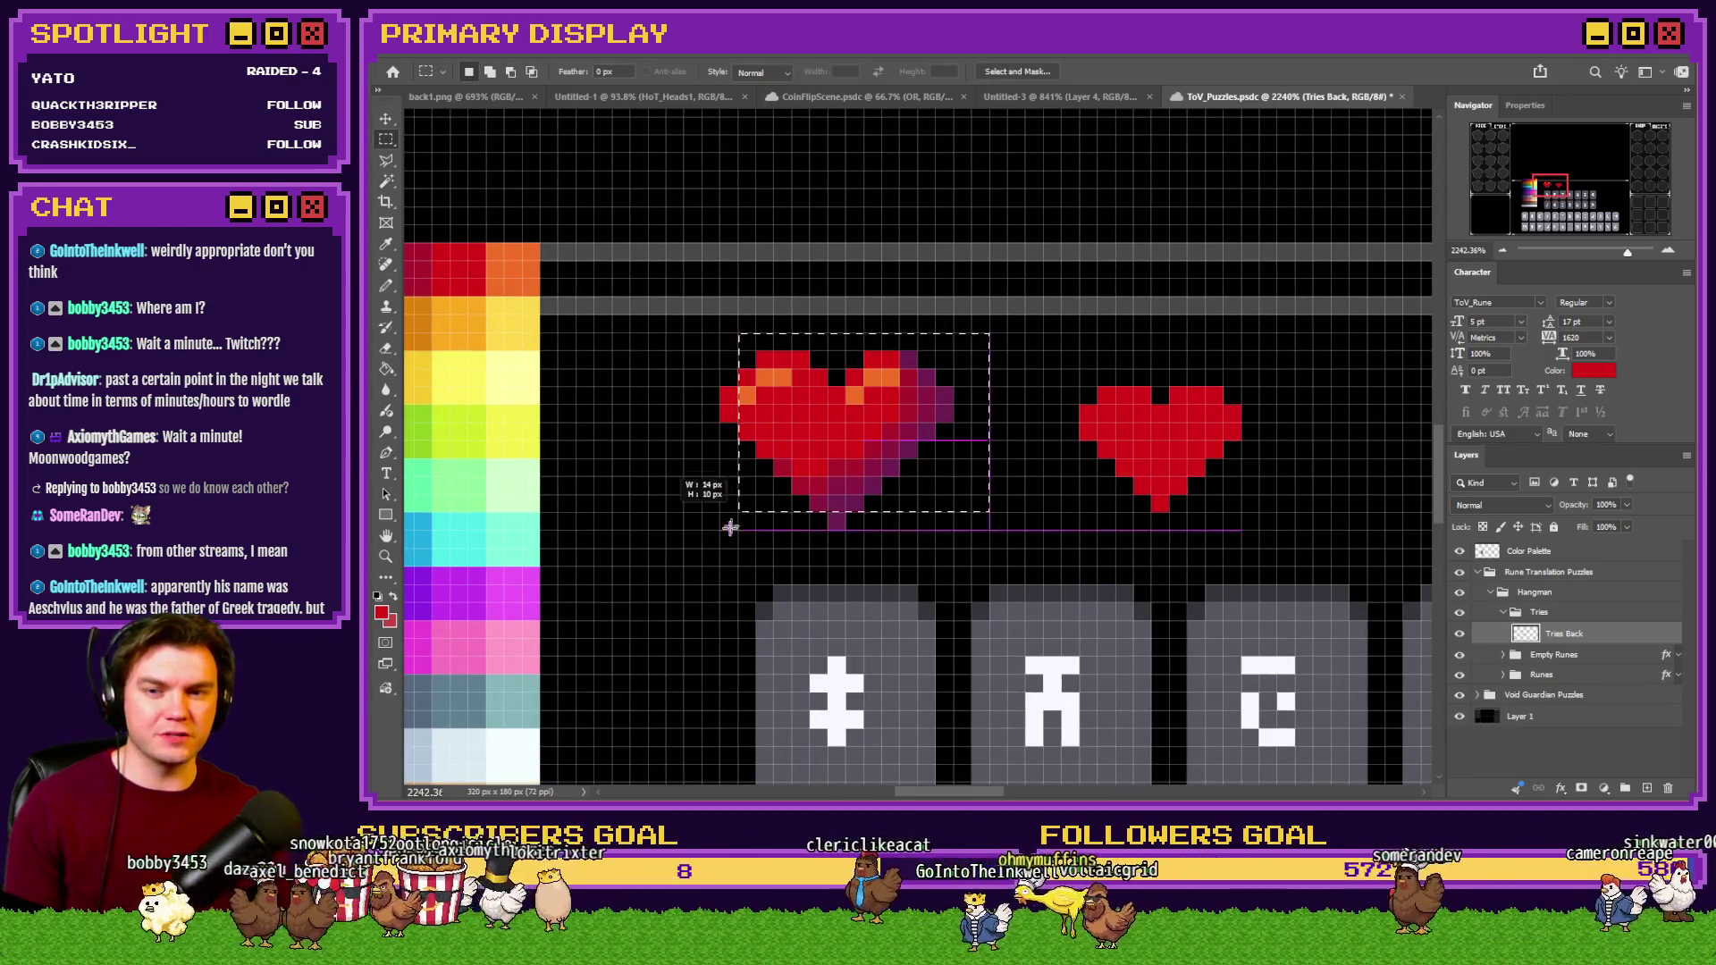
key(Delete)
click(1134, 449)
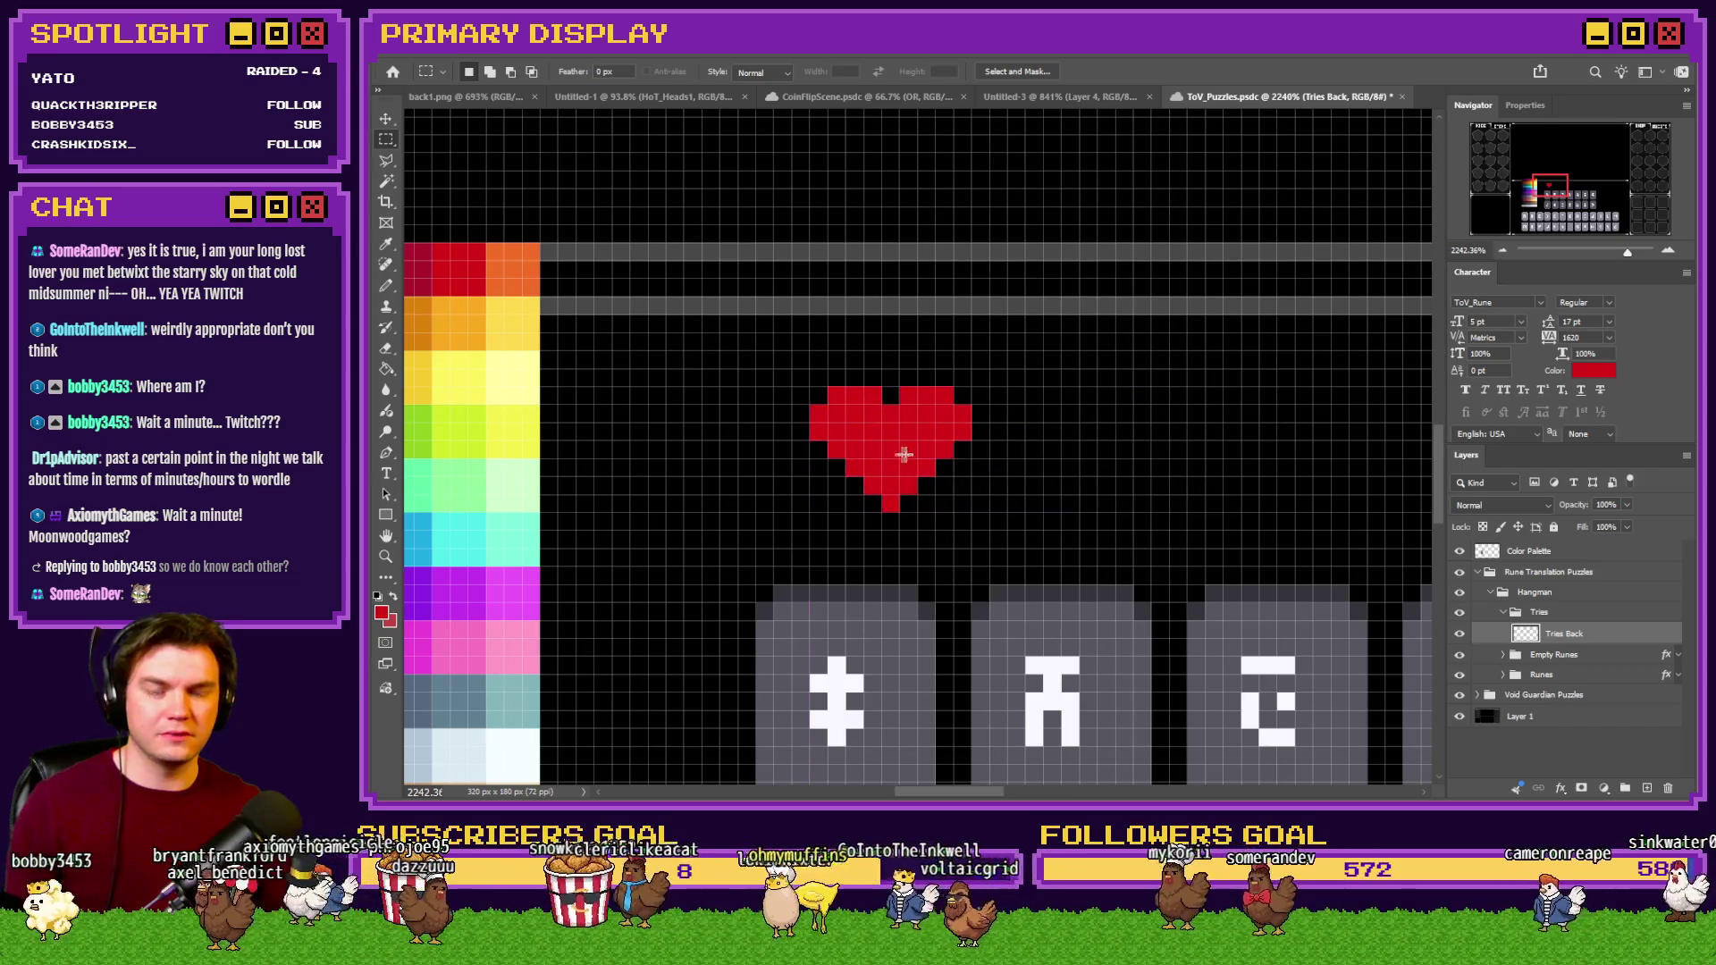
scroll(1100, 460, down, 1)
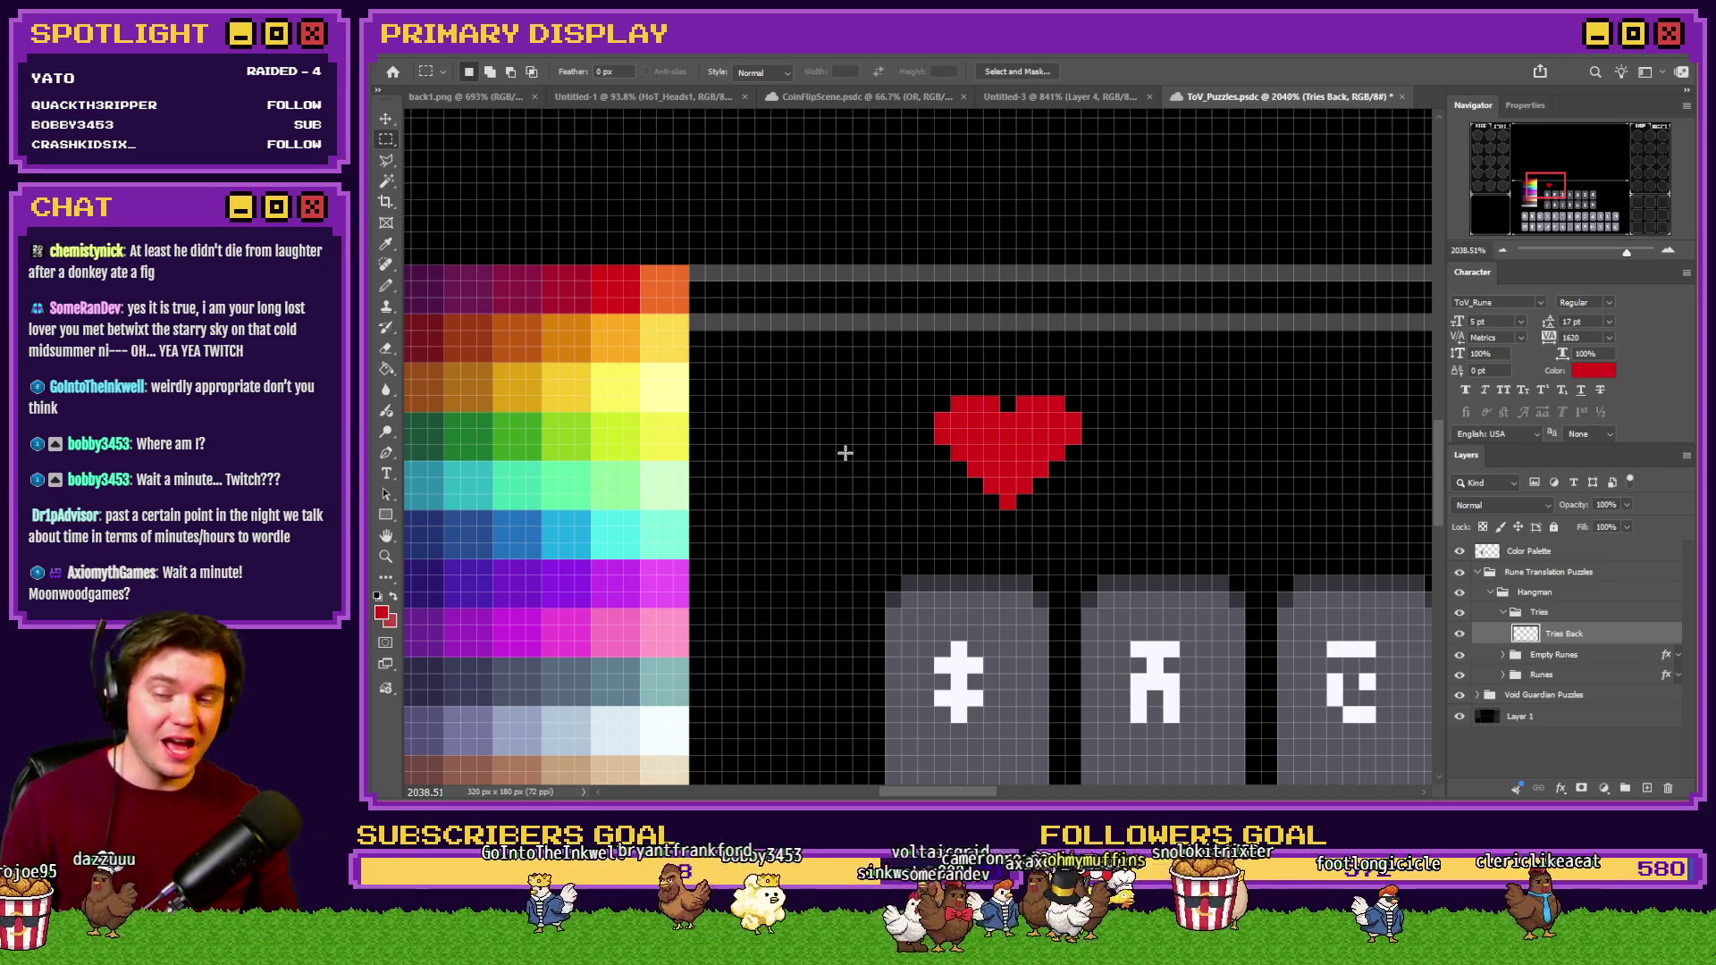
scroll(844, 453, down, 1)
With the Pencil and palette orange, paint three orange highlight pixels on the heart.
scroll(718, 377, up, 1)
click(386, 285)
alt+click(715, 299)
scroll(908, 387, up, 1)
scroll(908, 386, up, 1)
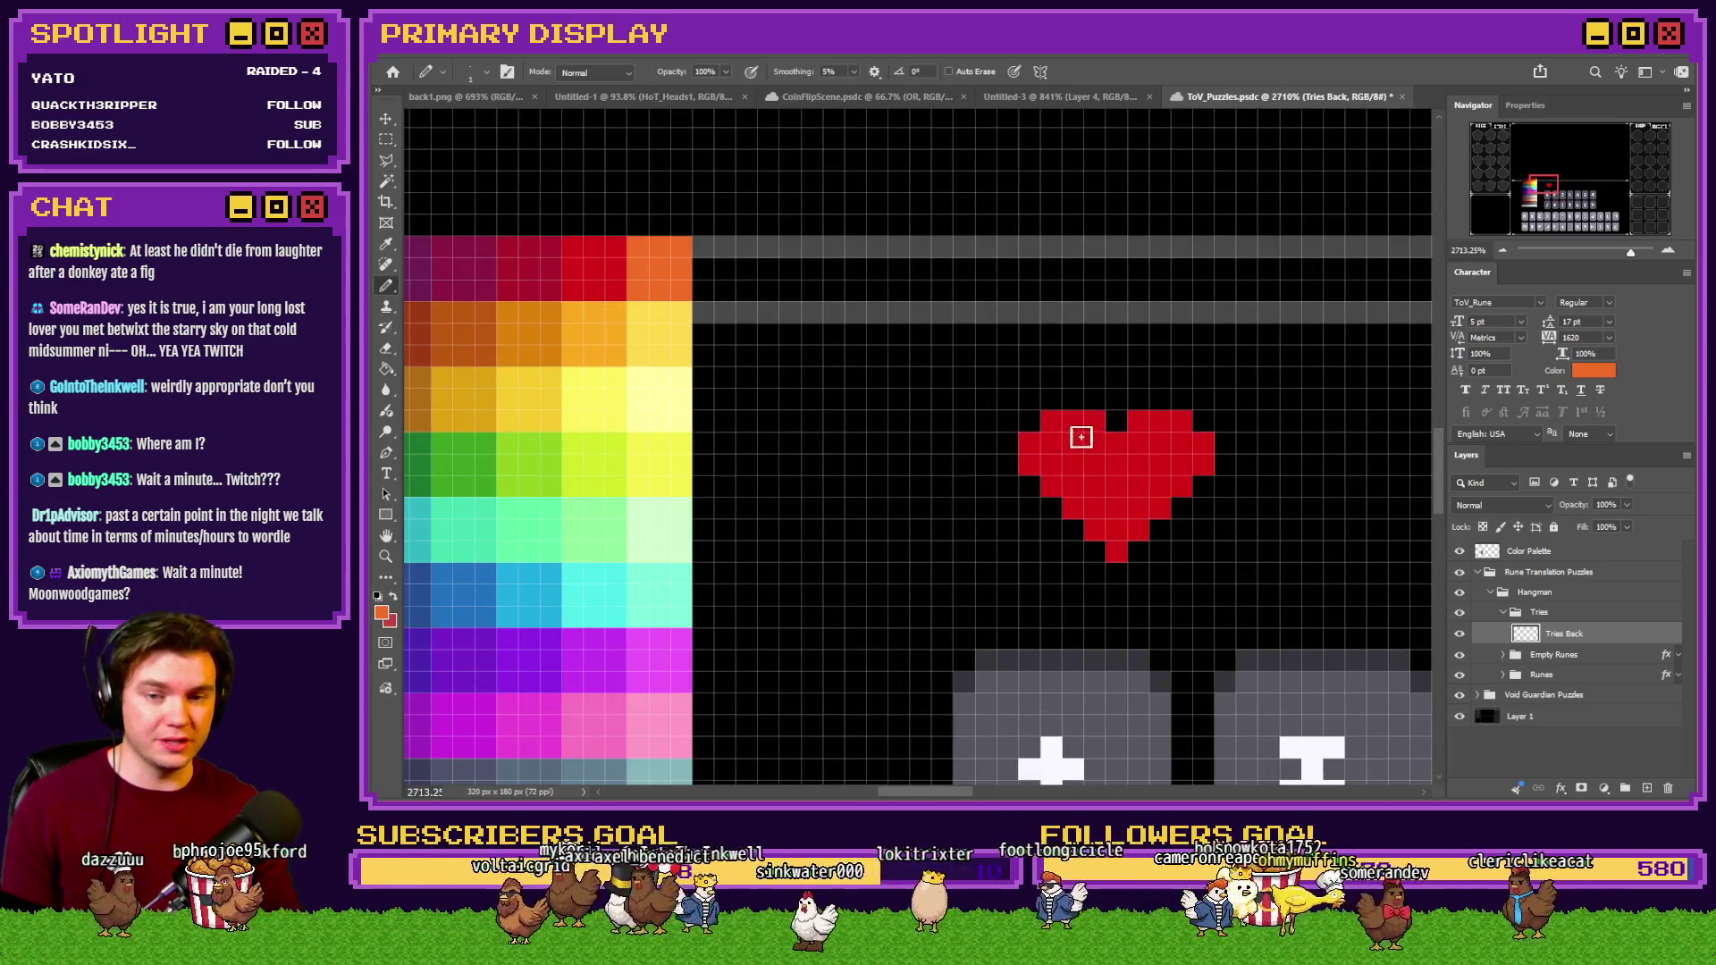
click(1076, 444)
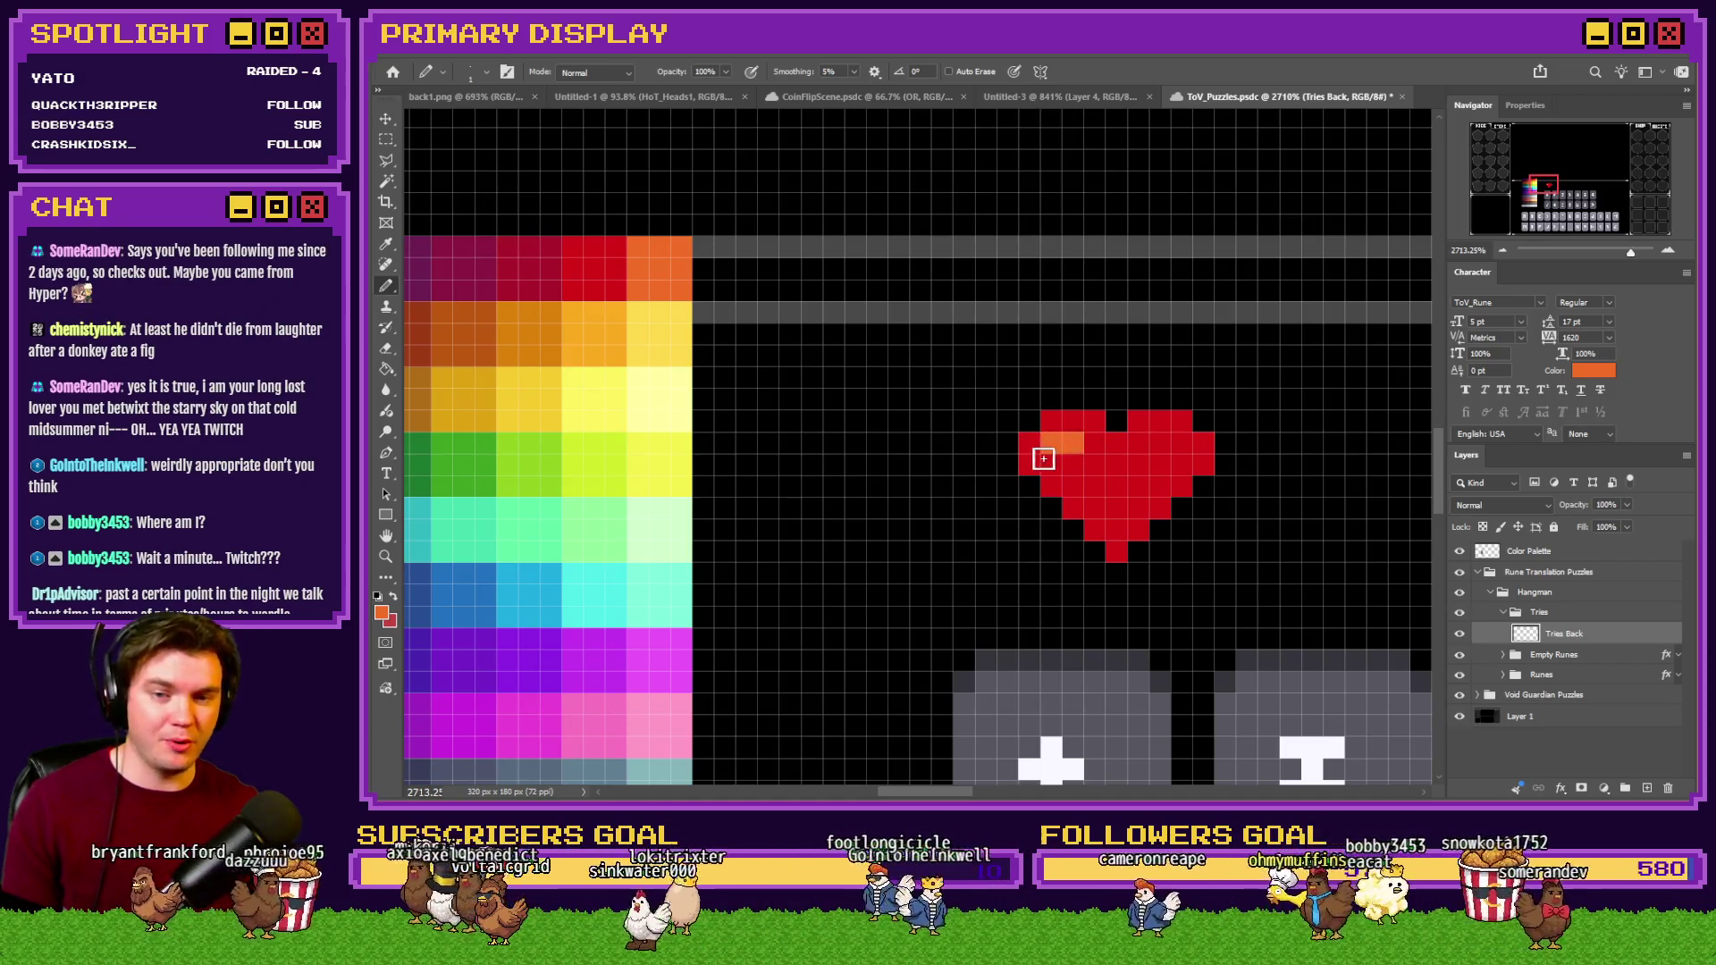
click(1053, 462)
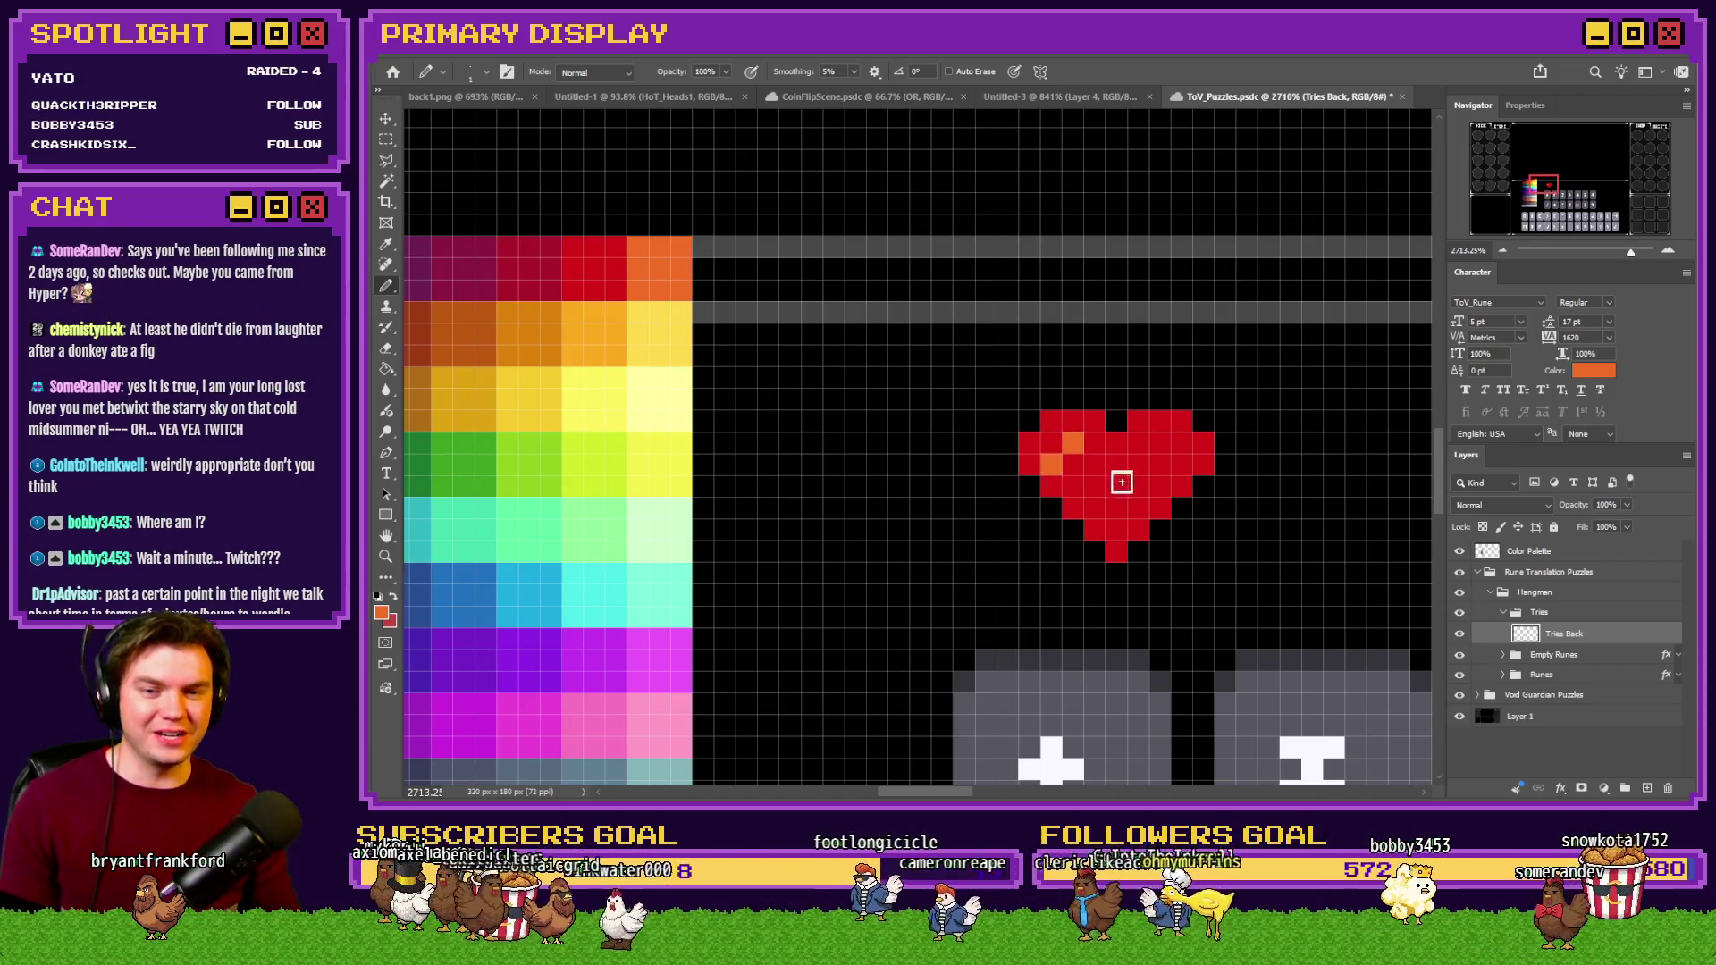
click(1159, 443)
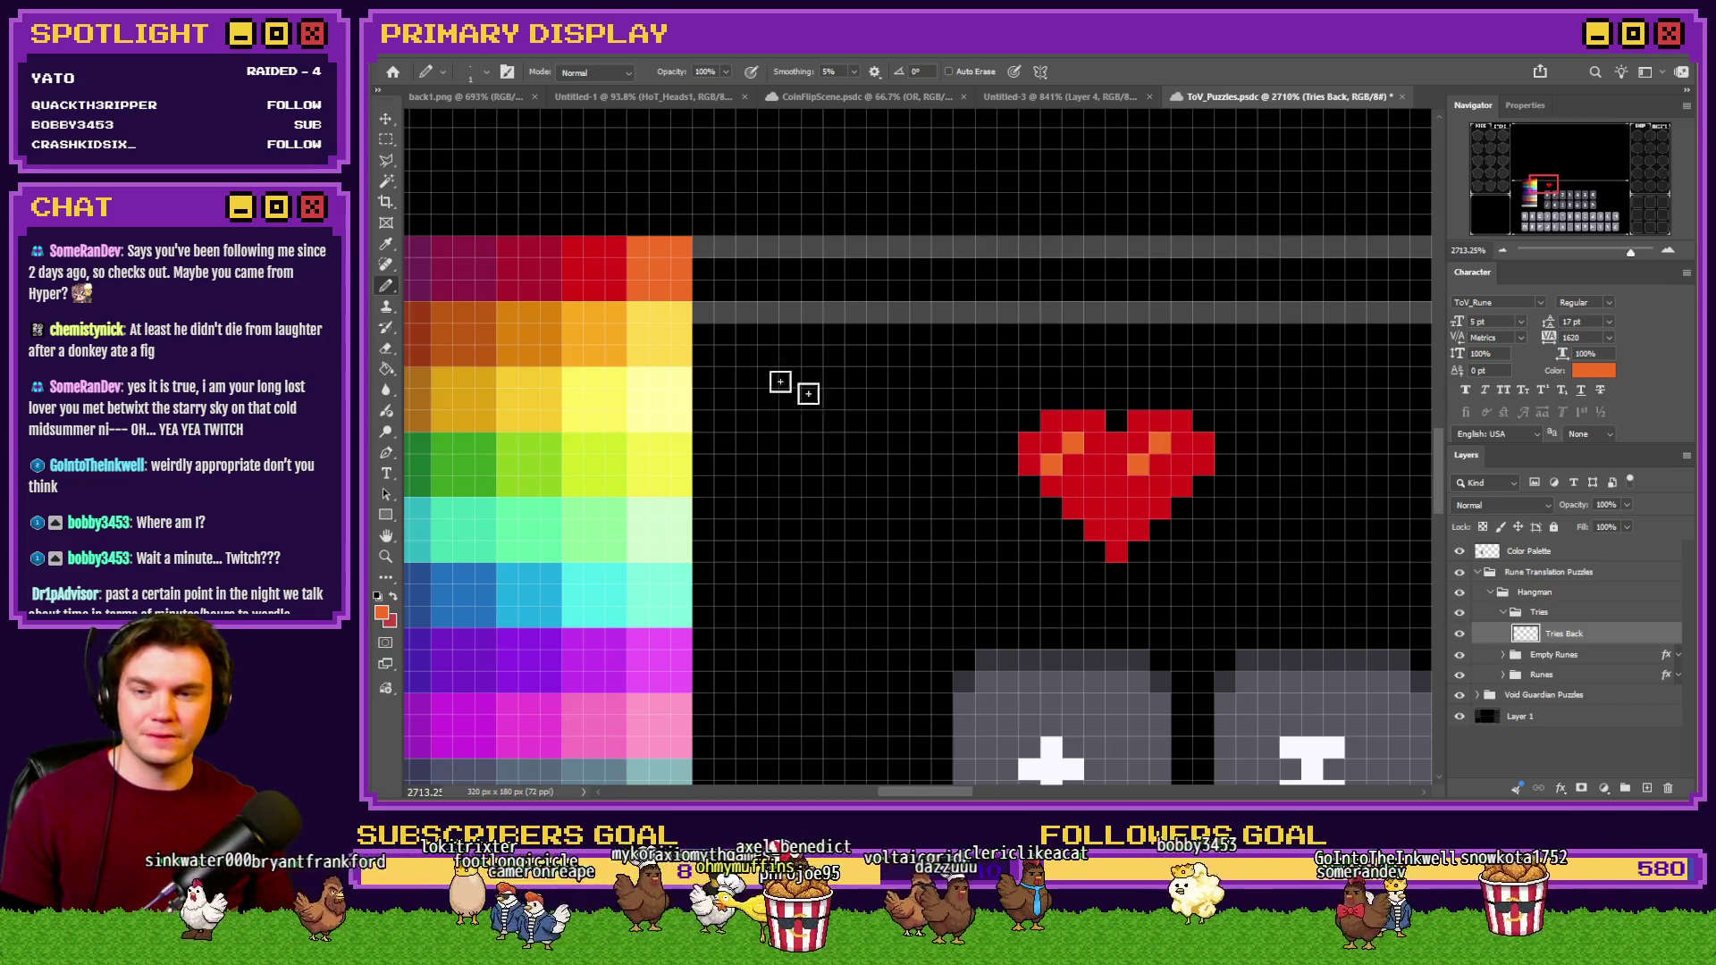
Shade a diagonal run of heart pixels dark red.
drag(617, 268, 536, 265)
drag(1116, 536, 1196, 448)
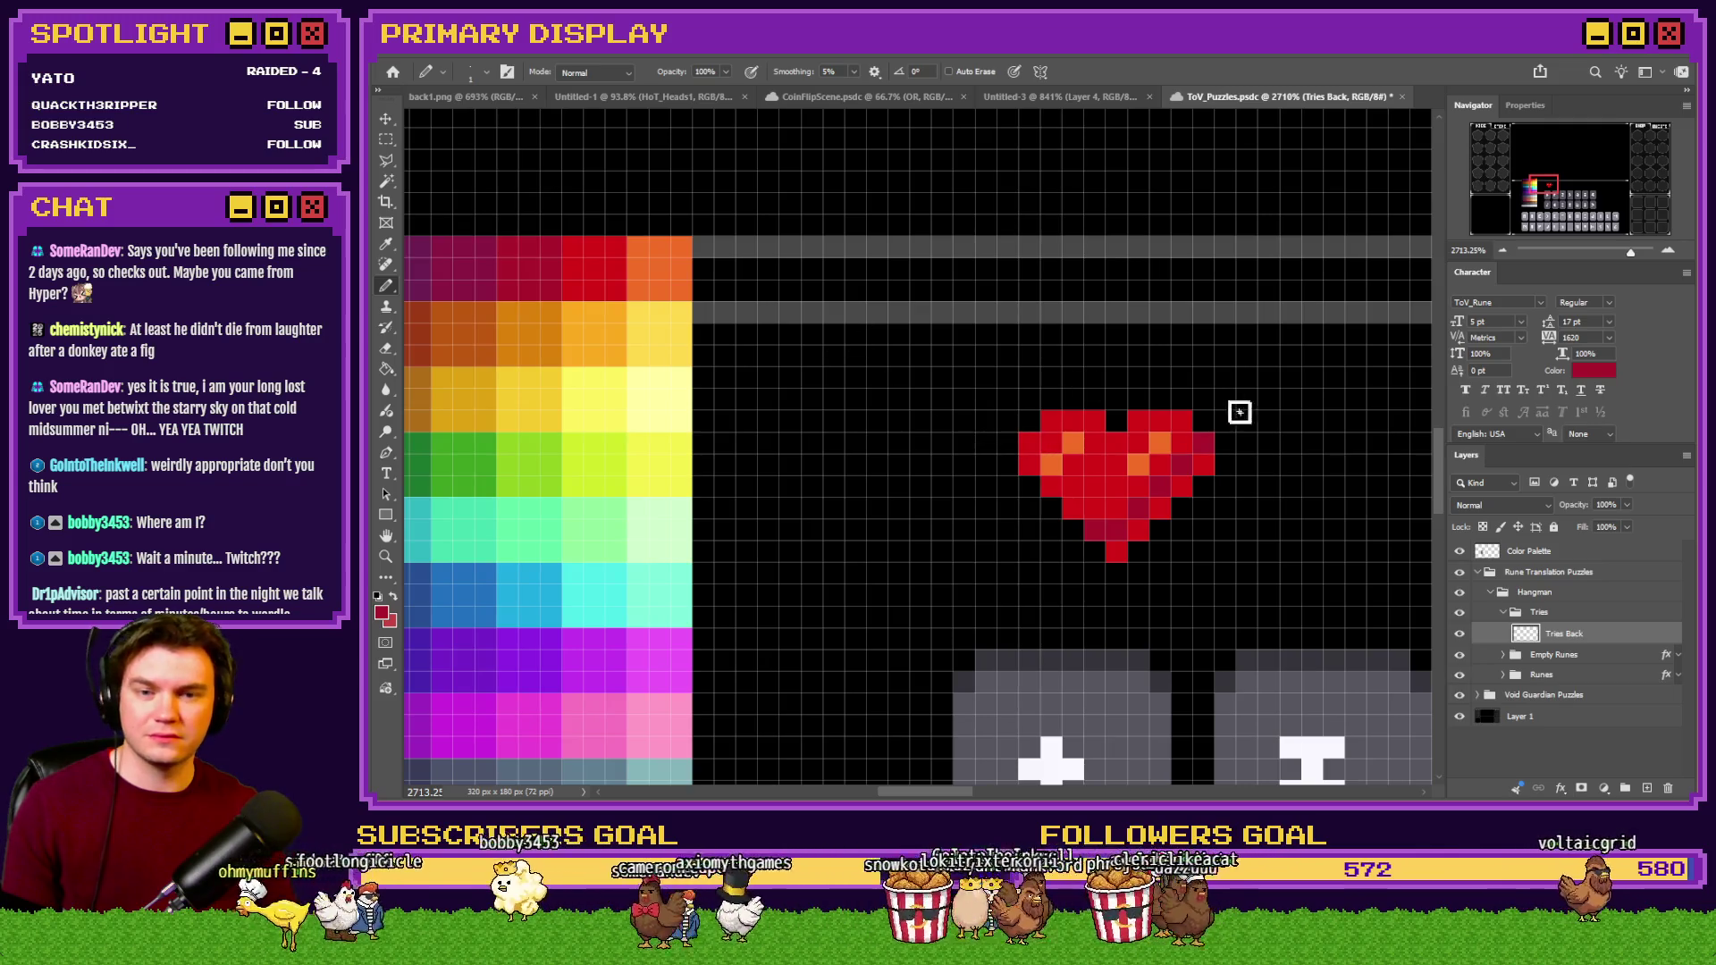
alt+click(487, 261)
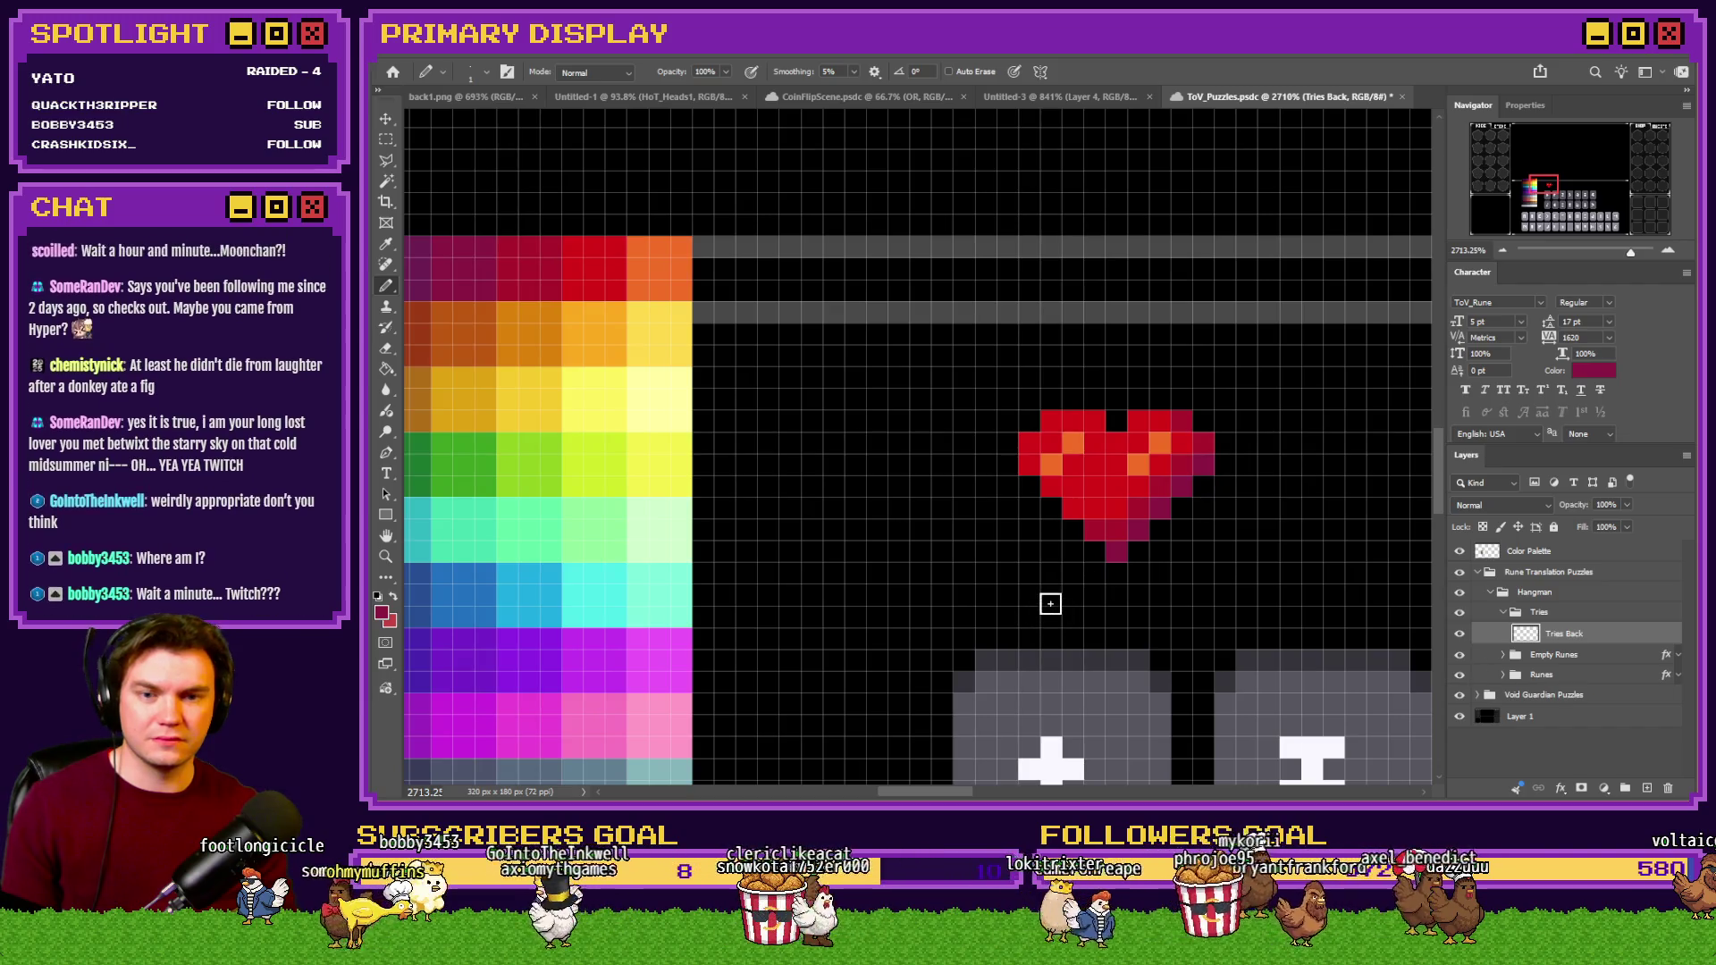
scroll(856, 558, down, 3)
scroll(856, 558, down, 2)
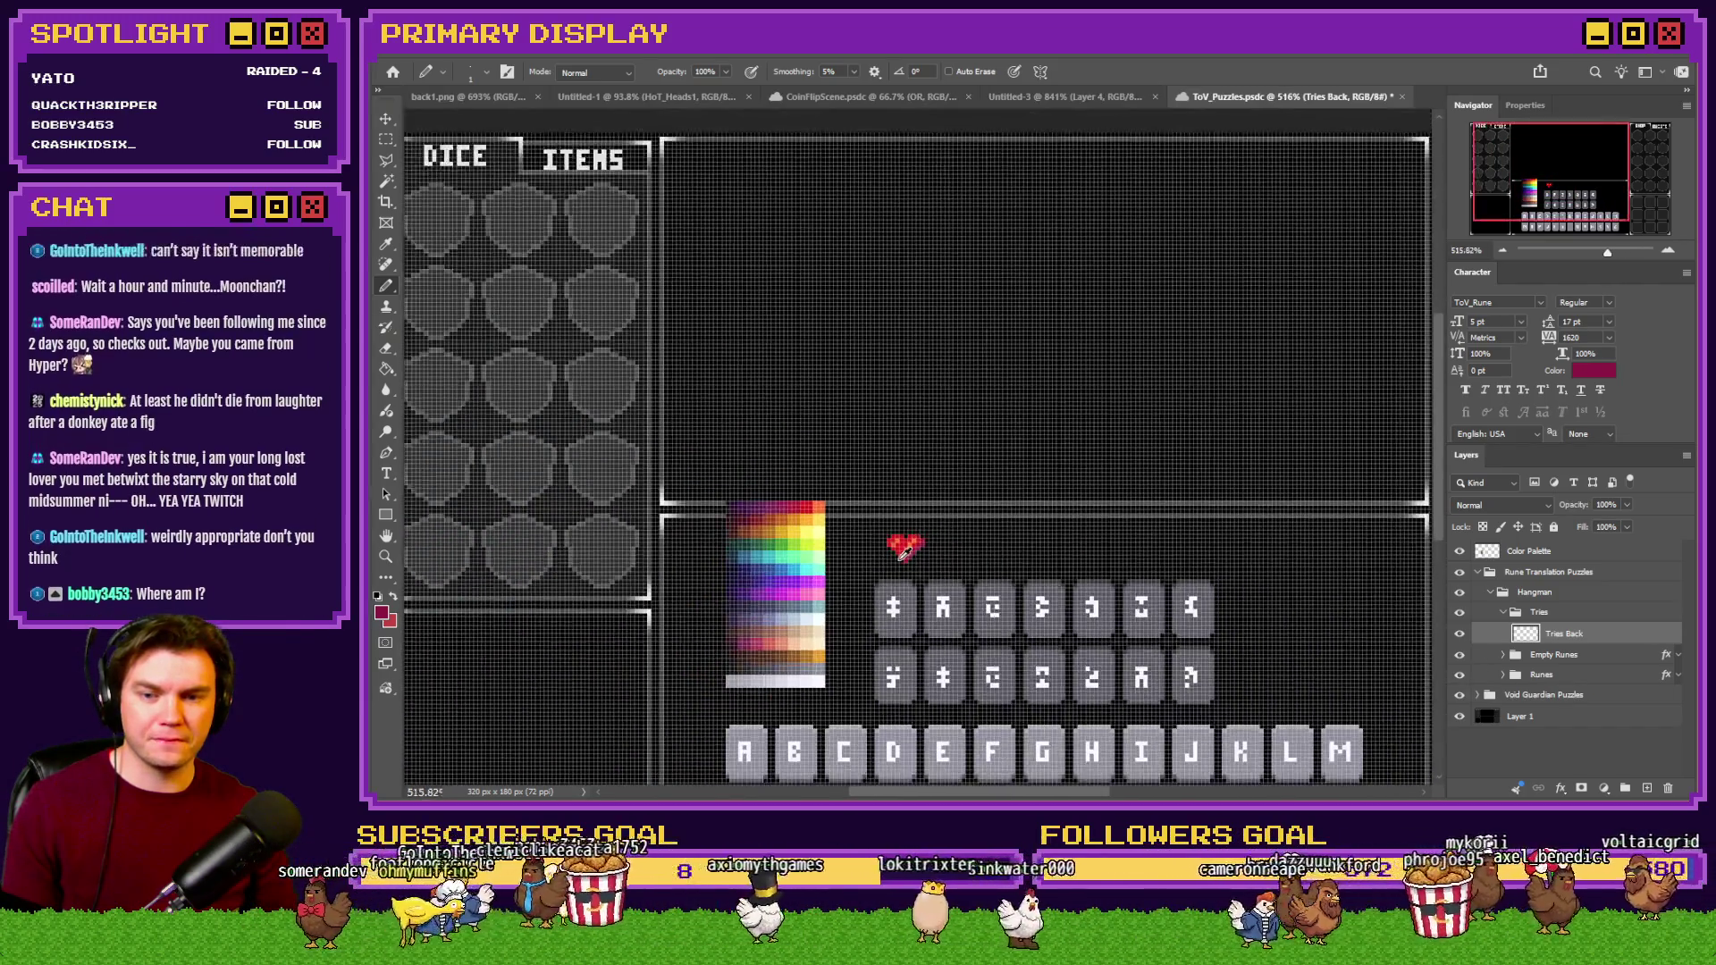
scroll(958, 496, up, 5)
Repaint the right-side orange pixels red and add orange to the heart's top-left.
alt+click(958, 496)
click(1028, 449)
click(999, 480)
click(955, 478)
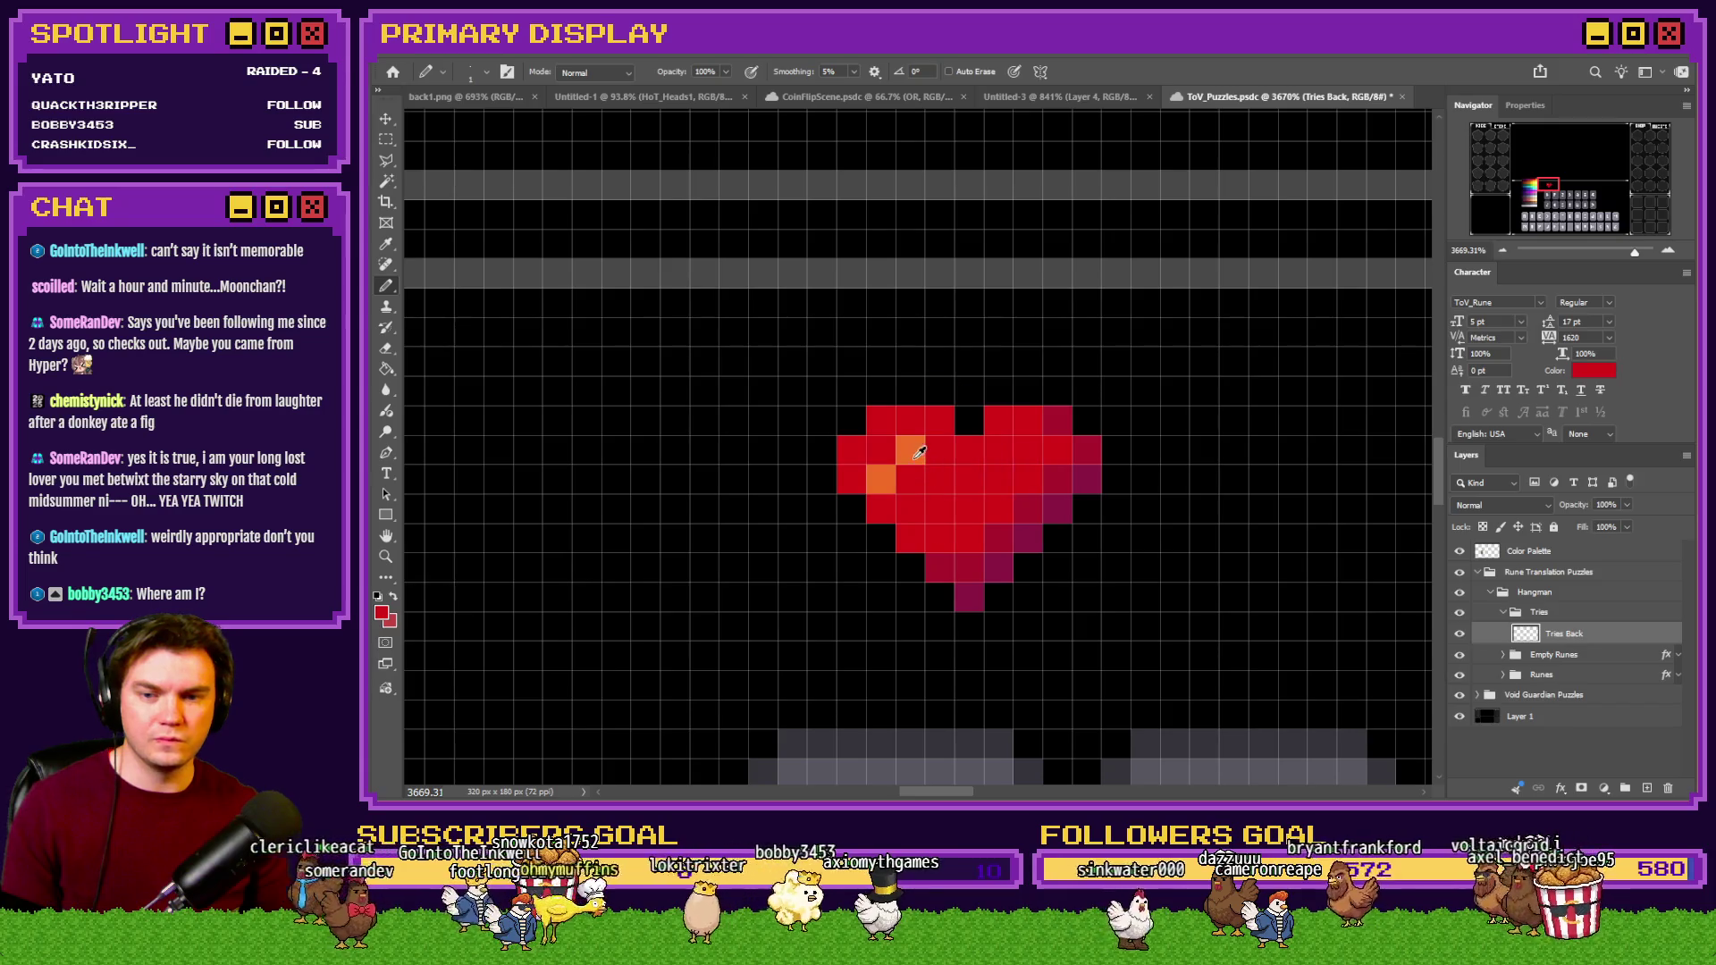
alt+click(909, 451)
click(880, 421)
click(909, 420)
click(881, 449)
Rearrange the left-lobe orange highlights and add orange on the right lobe, undoing a stray edge pixel.
alt+click(930, 465)
click(881, 420)
click(909, 450)
click(881, 480)
alt+click(885, 450)
click(1027, 420)
click(998, 450)
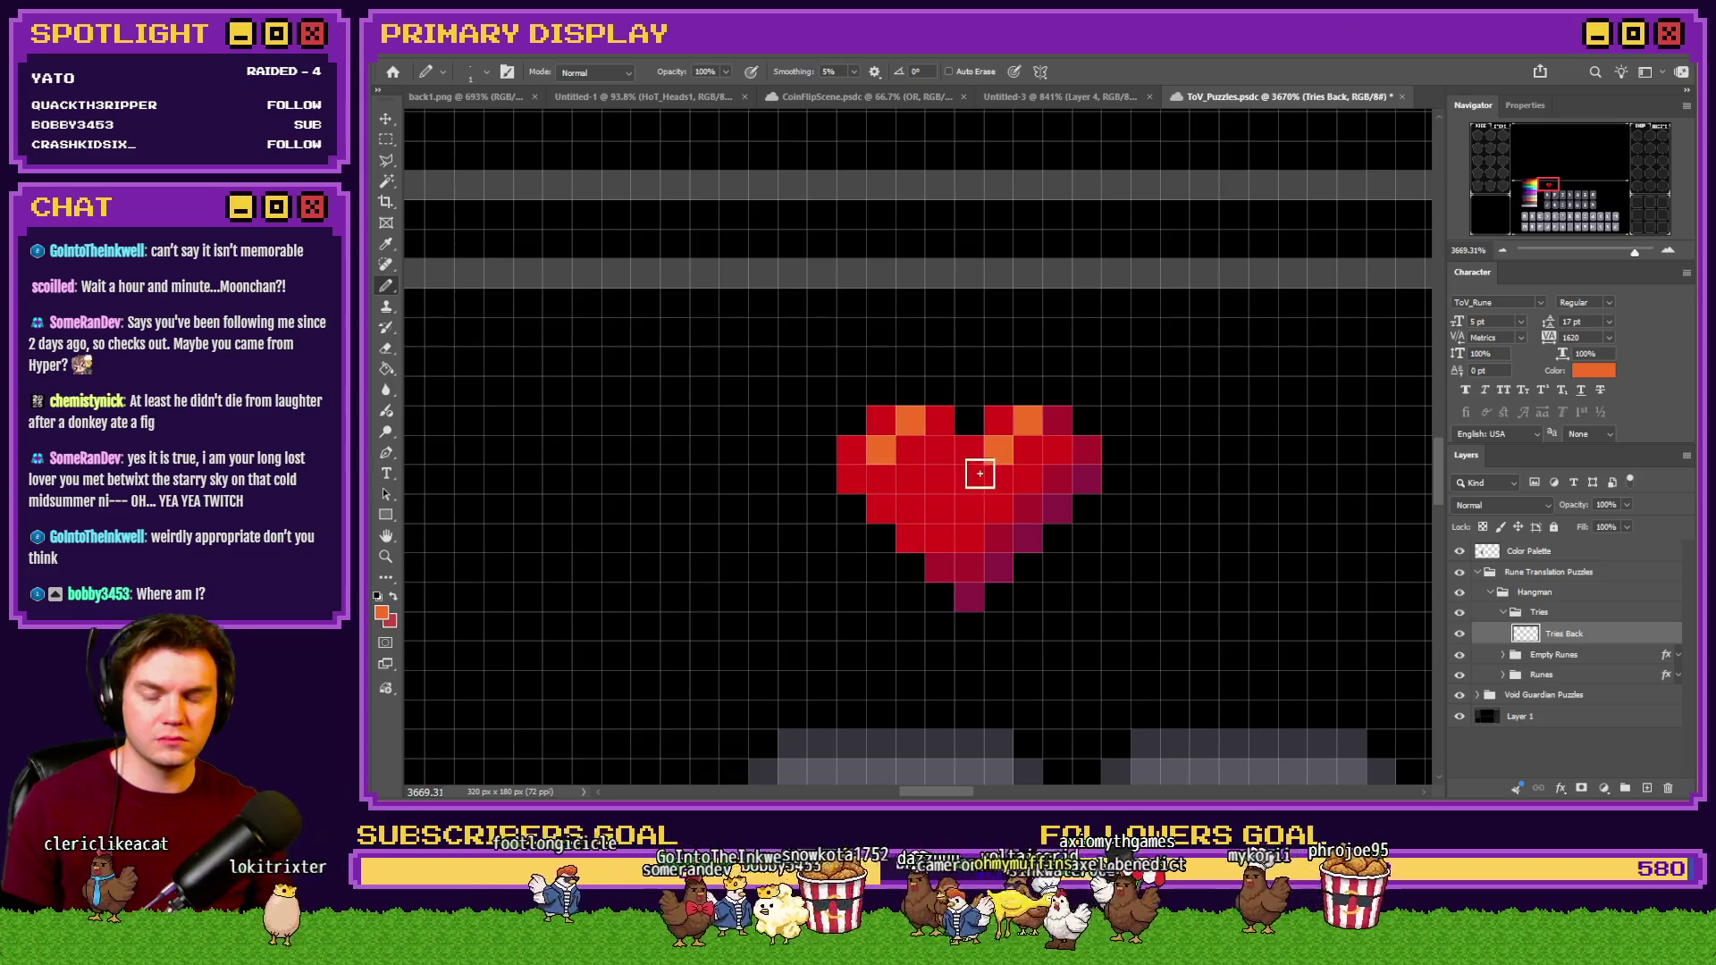
click(881, 480)
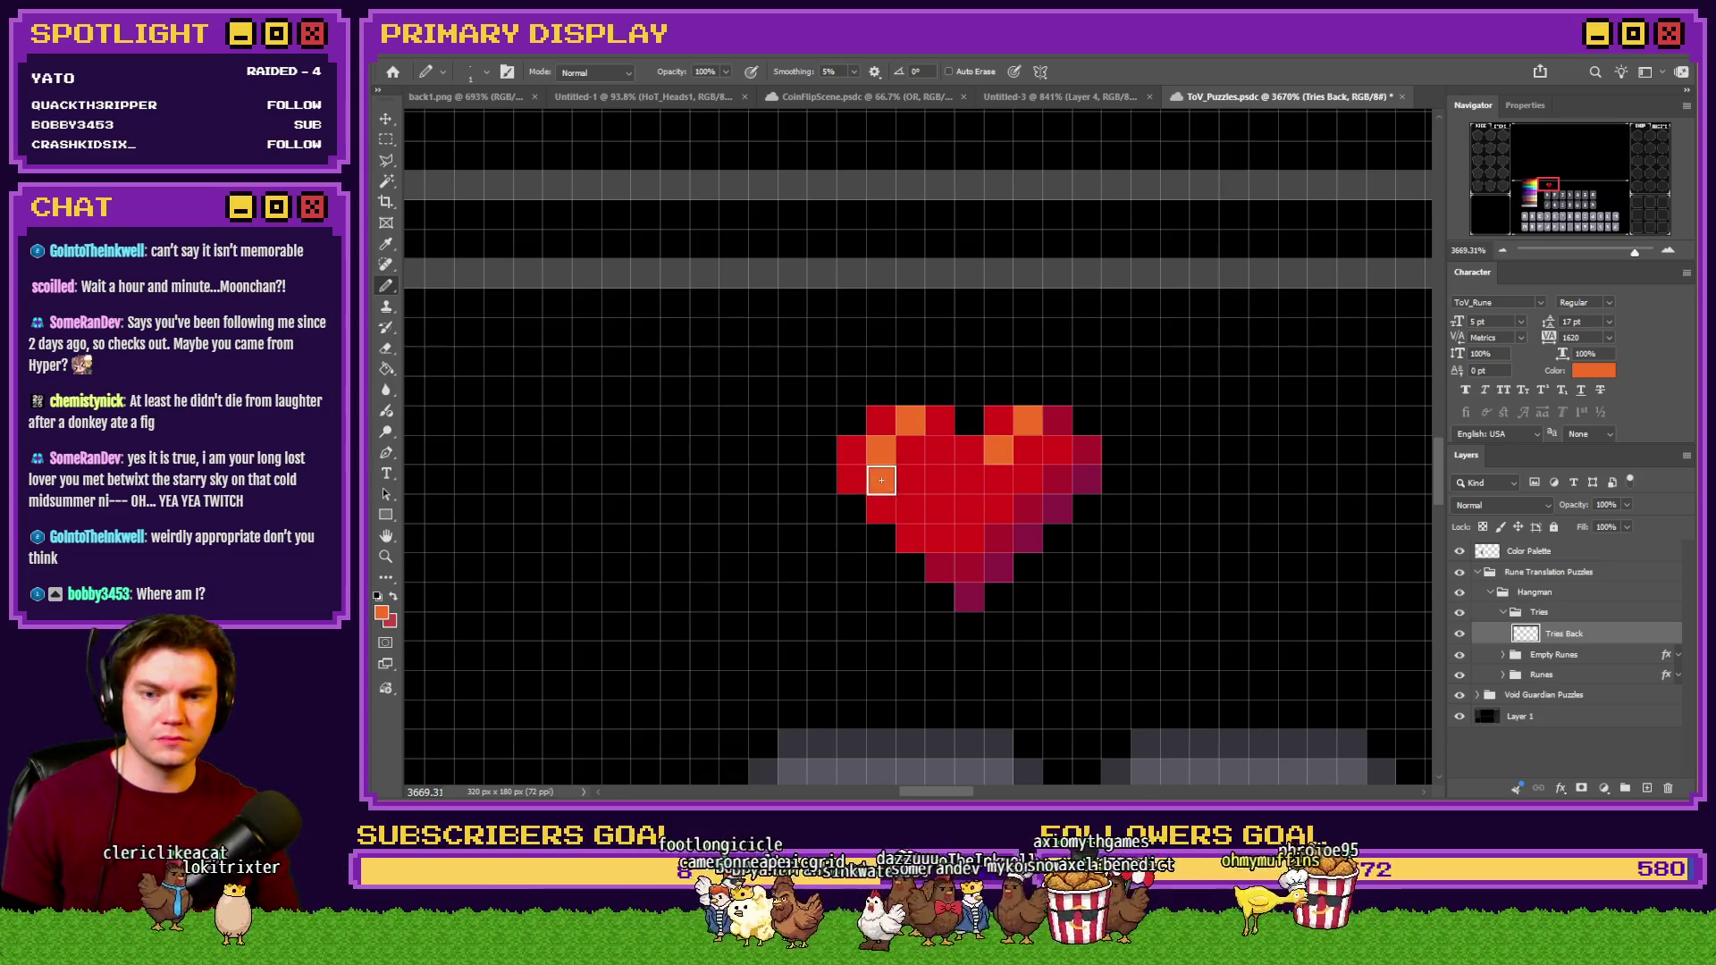
key(ctrl+z)
scroll(933, 495, down, 3)
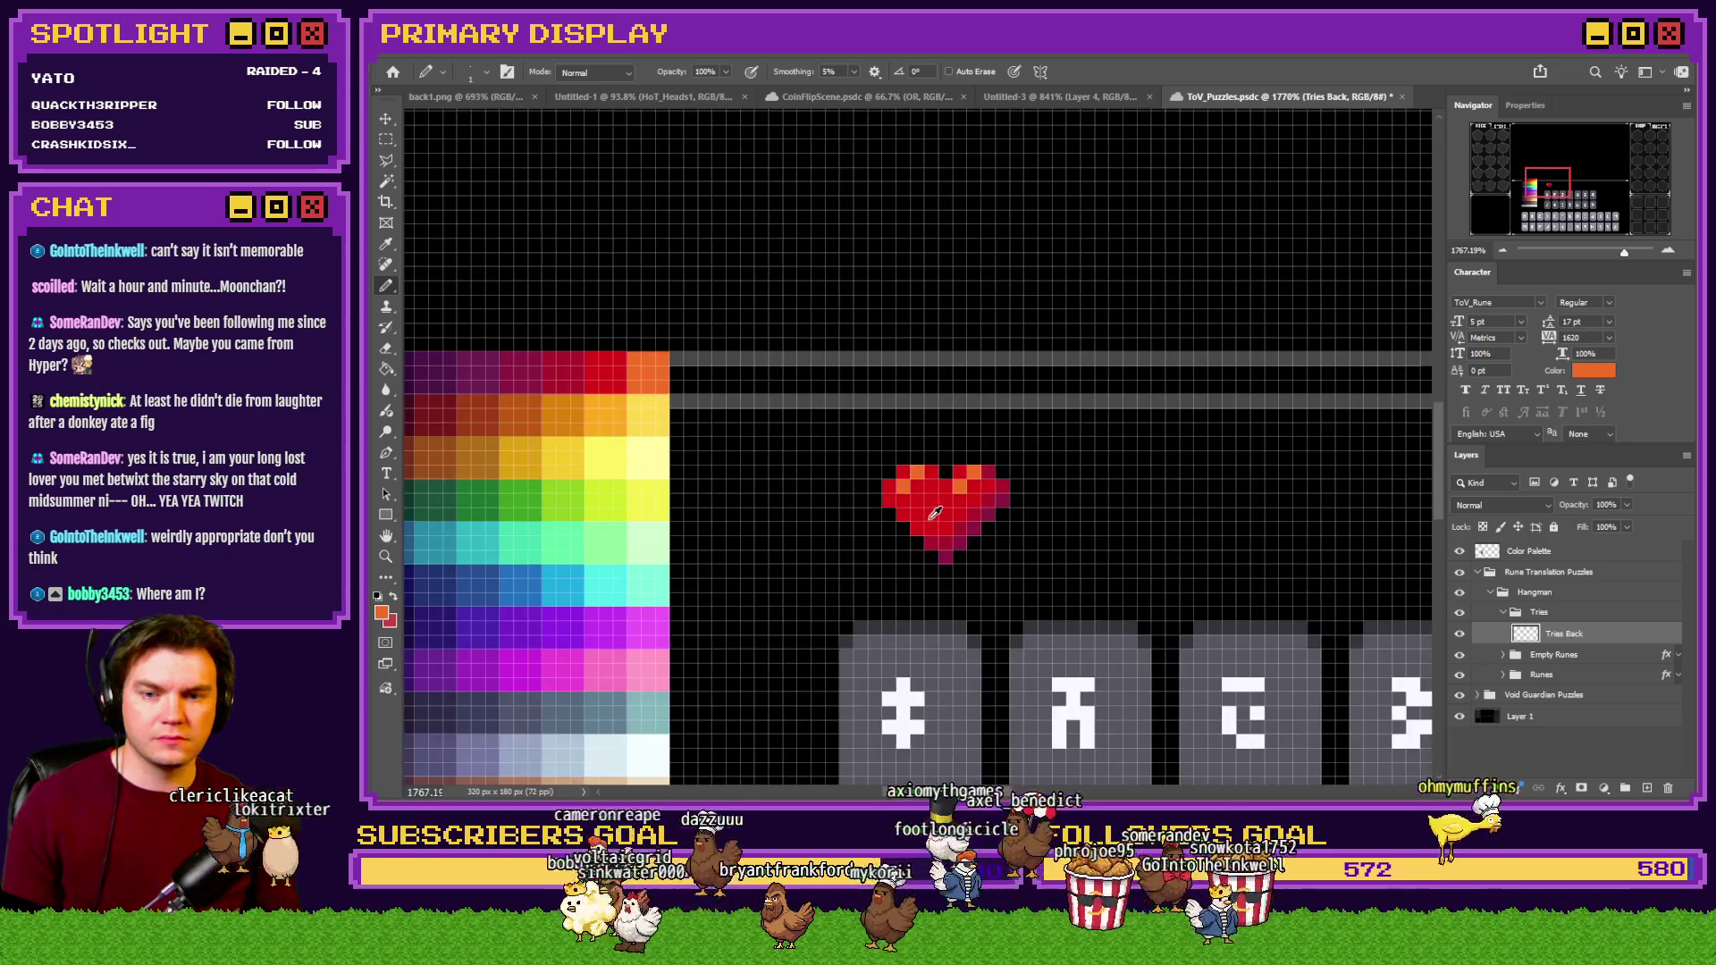
scroll(679, 437, up, 2)
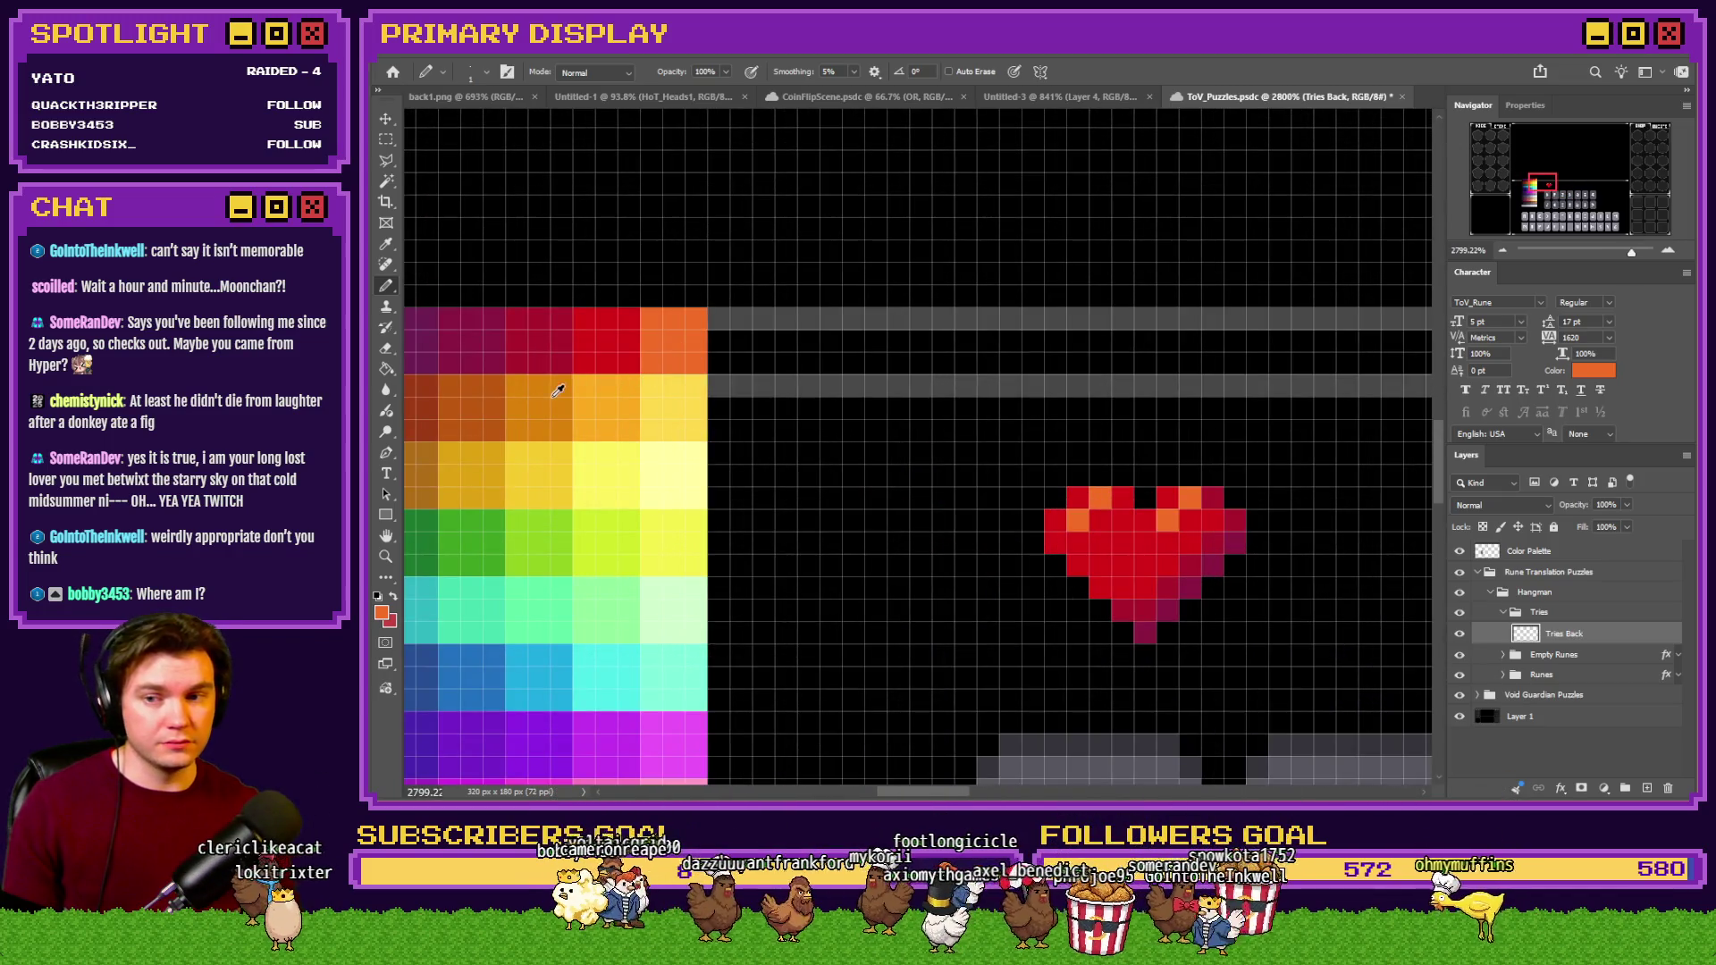
scroll(745, 443, up, 1)
Paint orange down the heart's top-left edge and recolour two stray orange cells red.
mouse_move(1243, 520)
mouse_down()
mouse_move(1161, 547)
mouse_move(1159, 576)
mouse_up()
click(1307, 518)
alt+click(1275, 557)
click(1308, 547)
click(1189, 547)
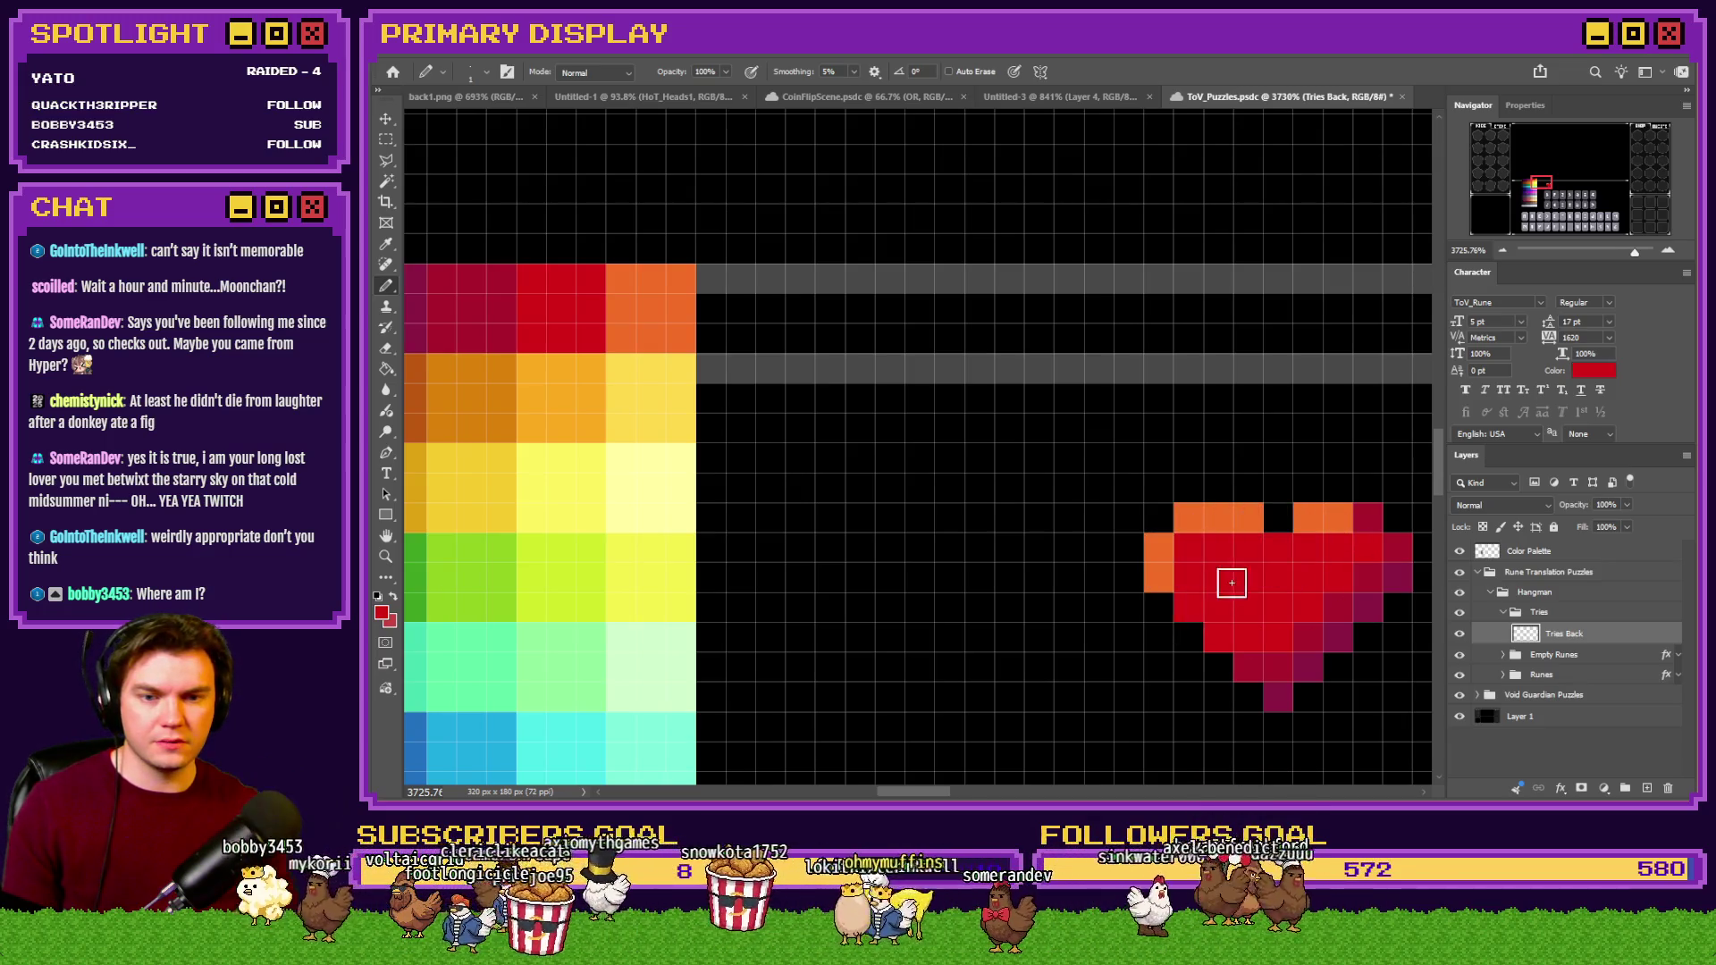
scroll(1232, 583, down, 2)
alt+click(904, 493)
scroll(1254, 592, up, 1)
alt+click(681, 438)
scroll(1113, 569, up, 1)
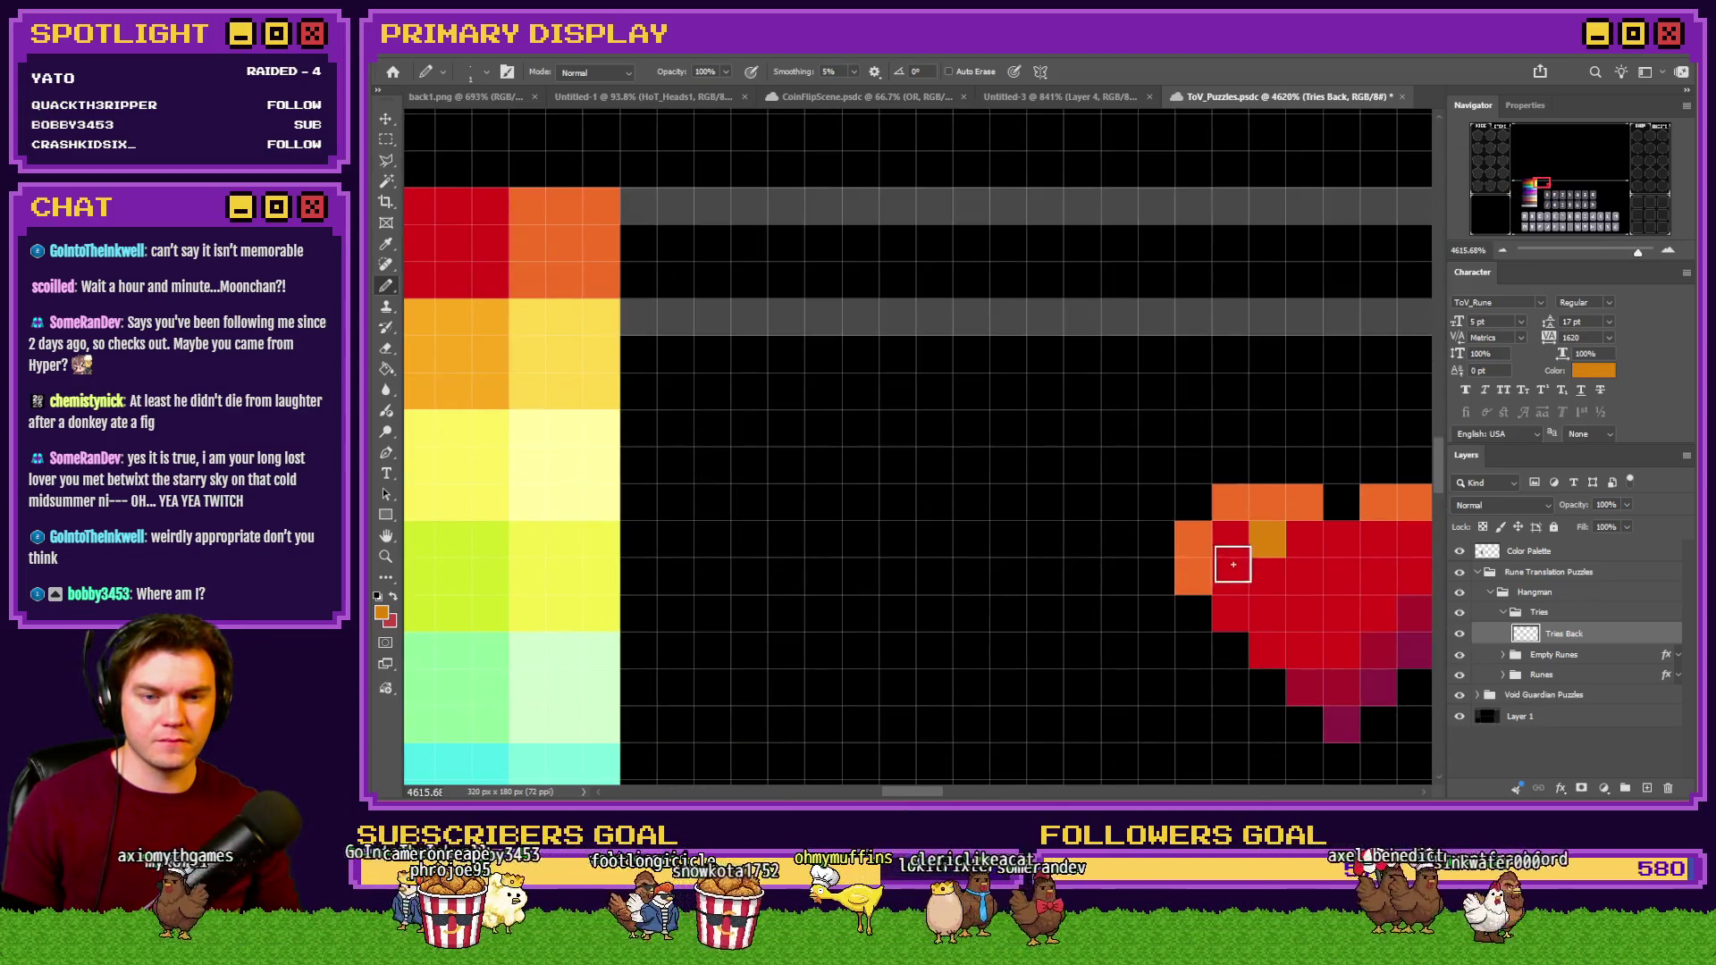
click(1266, 542)
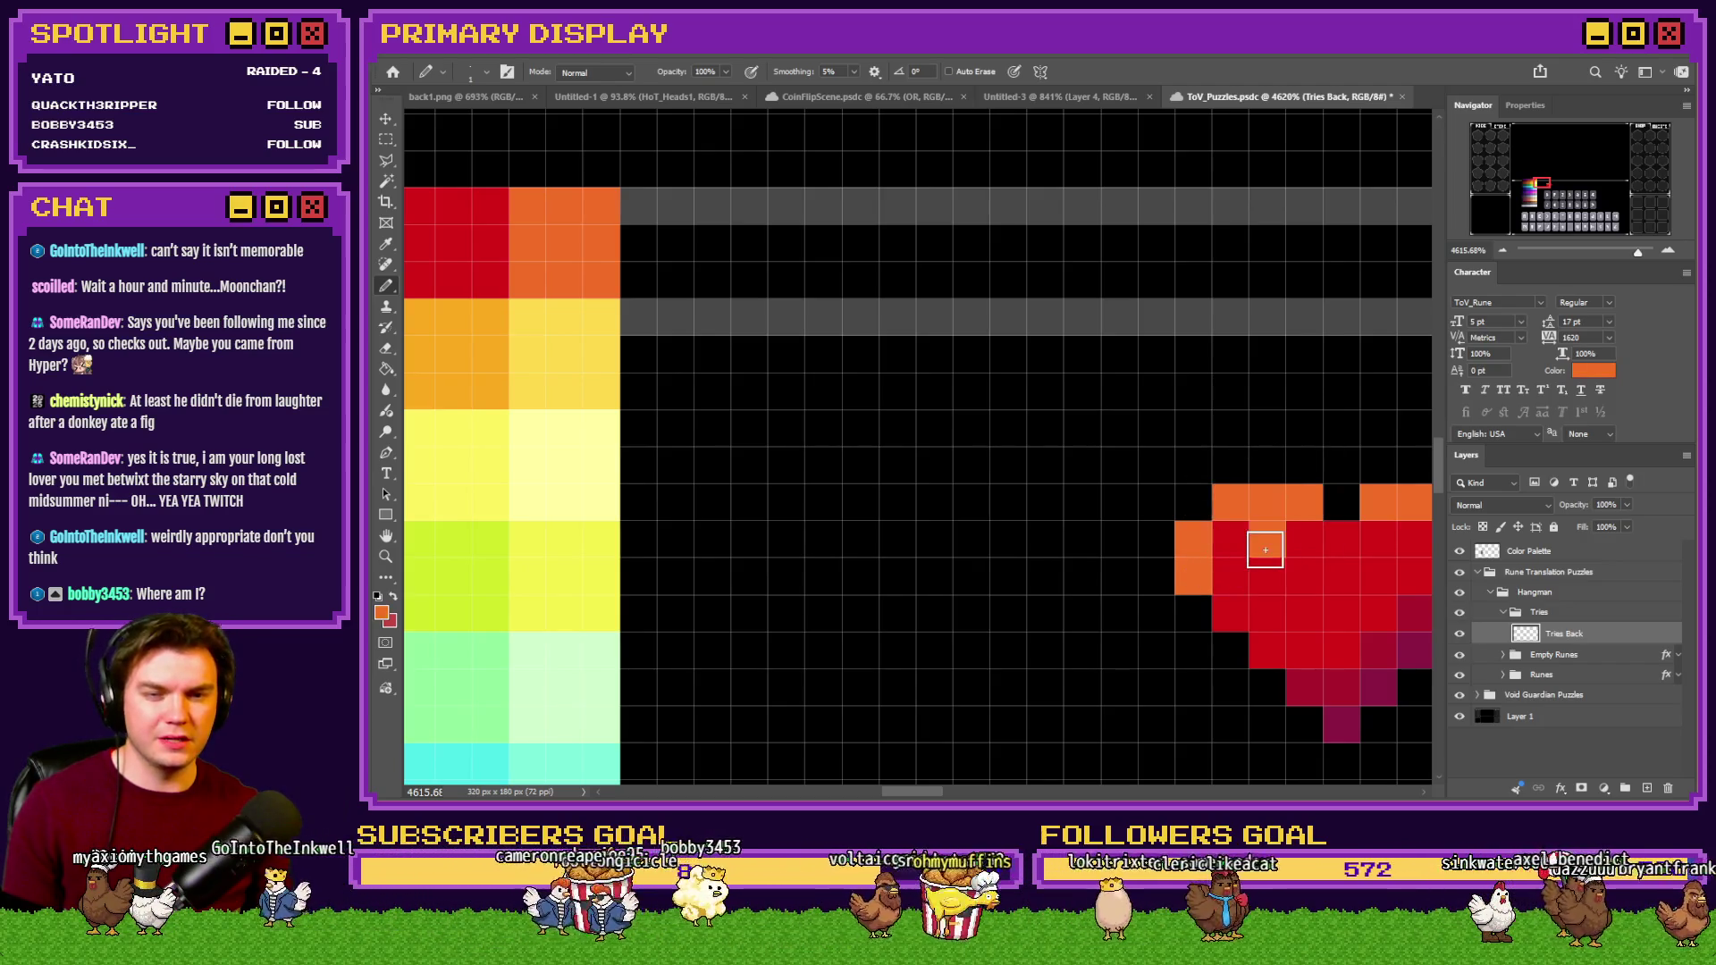
Recolour the top orange cells red and shift the orange highlights one cell left.
alt+click(1318, 534)
mouse_move(1305, 506)
mouse_down()
mouse_move(1264, 498)
mouse_move(1188, 581)
mouse_up()
scroll(1189, 581, down, 2)
scroll(1296, 525, up, 2)
click(1296, 525)
alt+click(1177, 547)
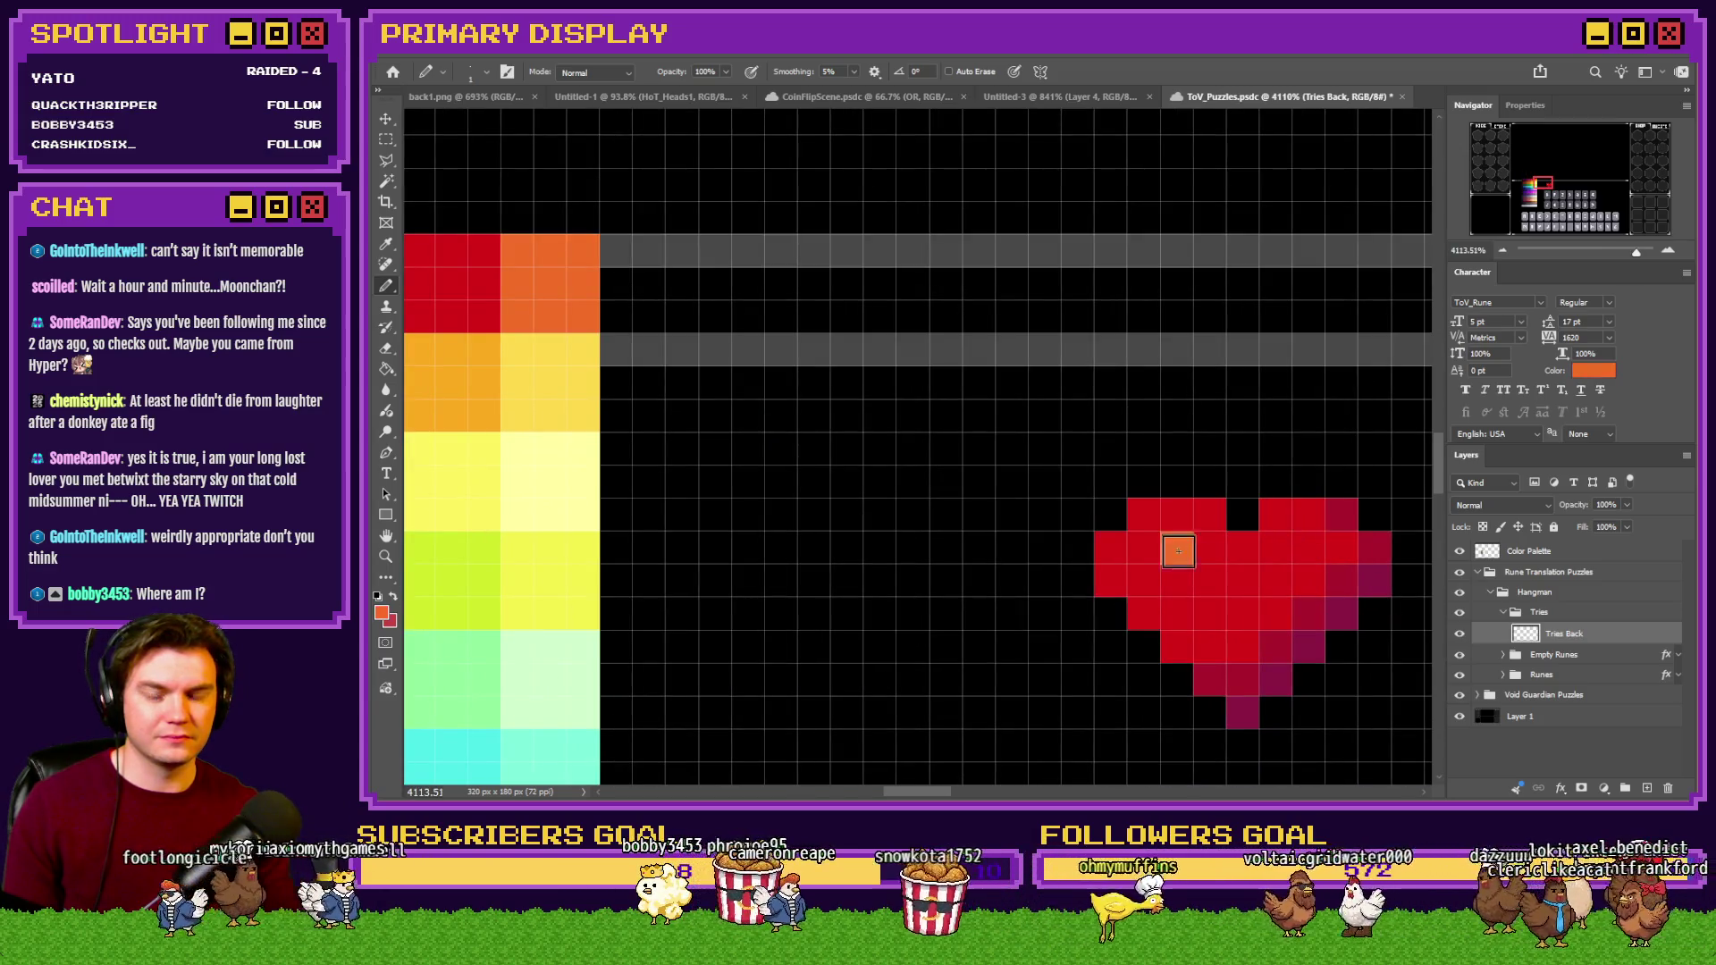
click(1141, 576)
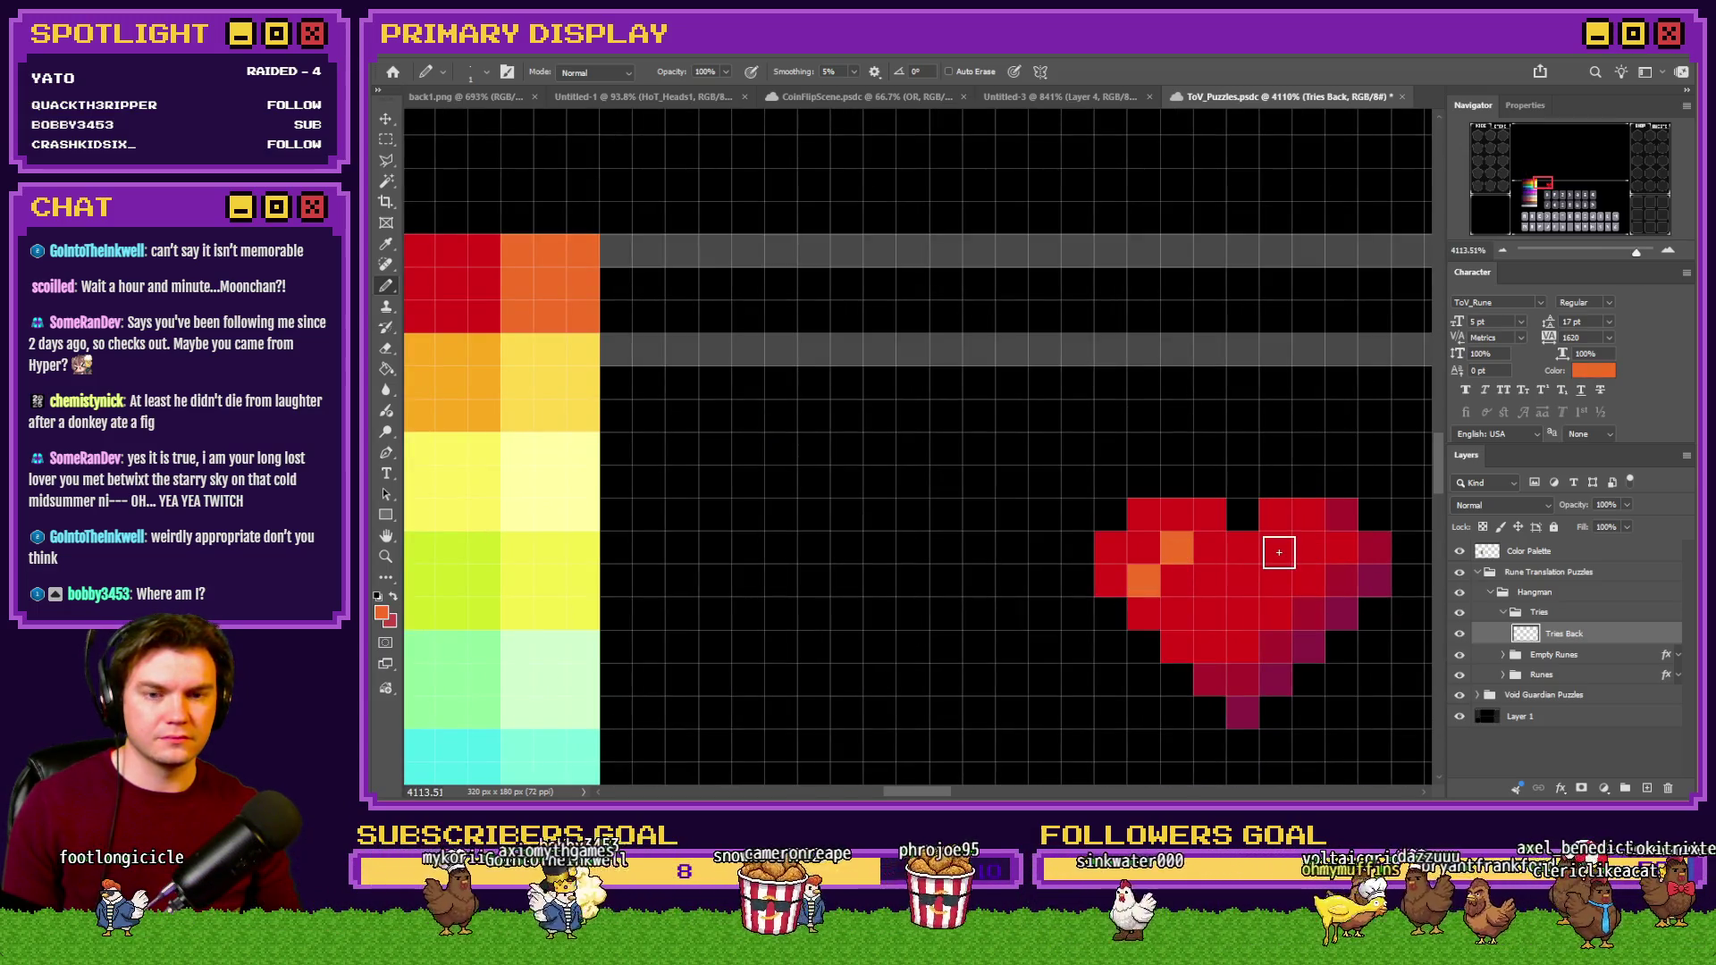
click(1307, 551)
mouse_move(1308, 547)
mouse_down()
mouse_move(1275, 579)
mouse_move(1276, 547)
mouse_move(1144, 581)
mouse_move(1144, 547)
mouse_up()
alt+click(1165, 516)
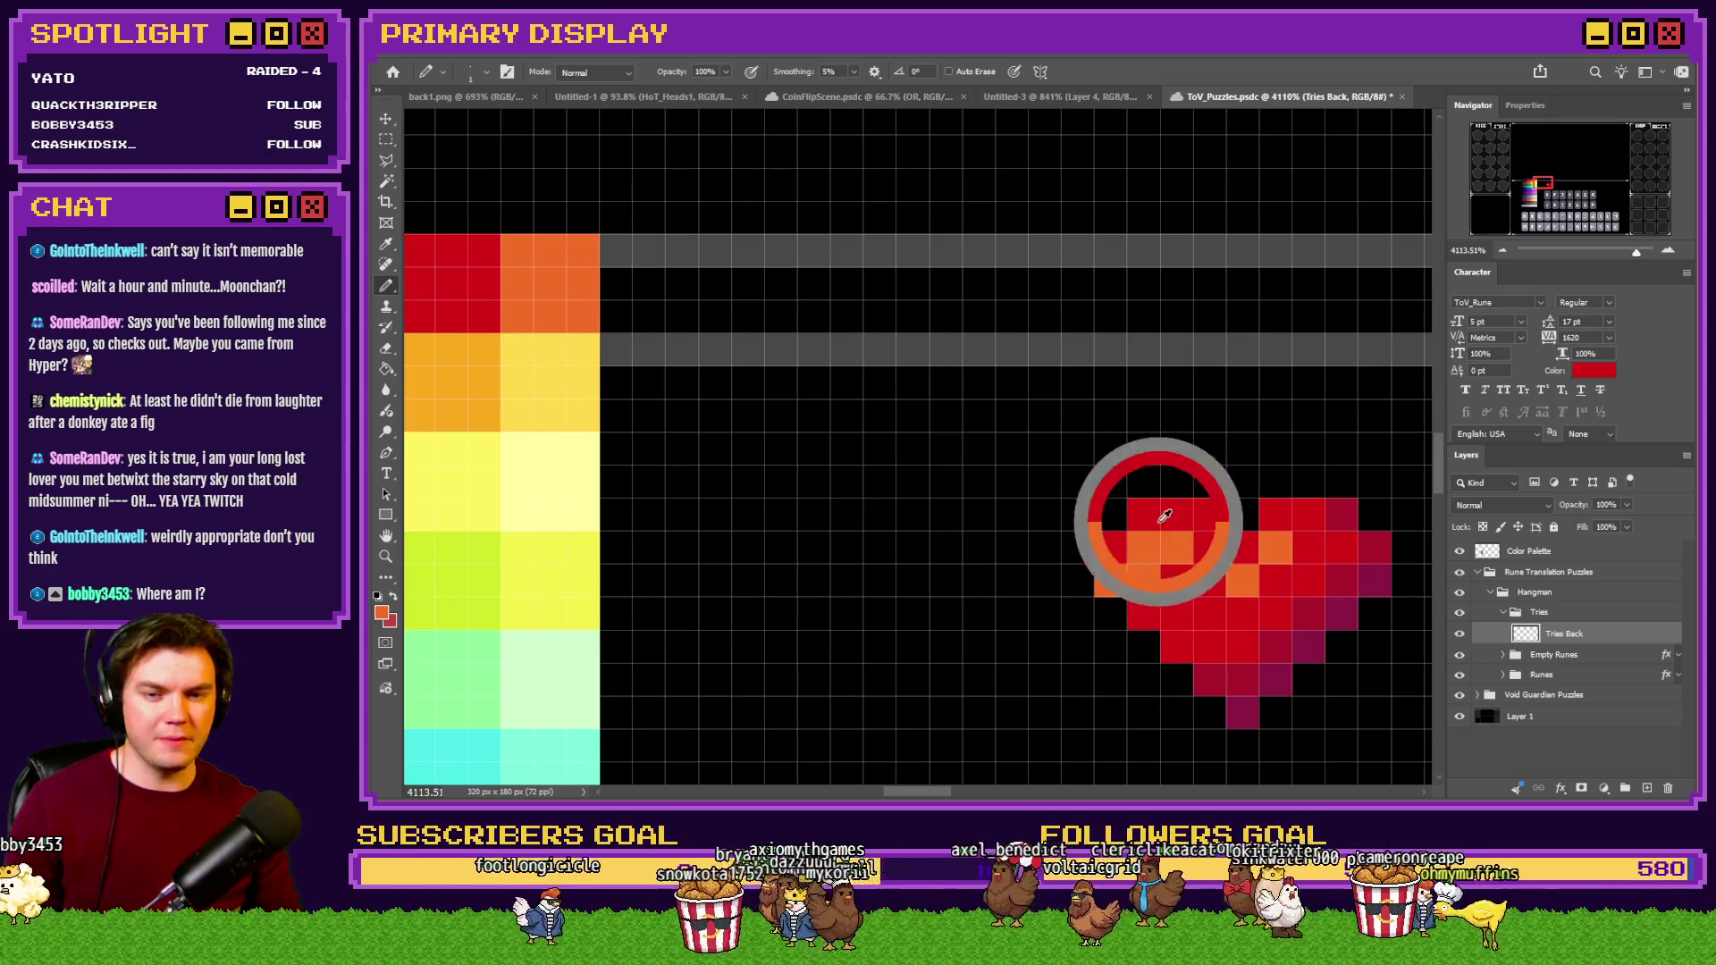
scroll(1109, 599, down, 5)
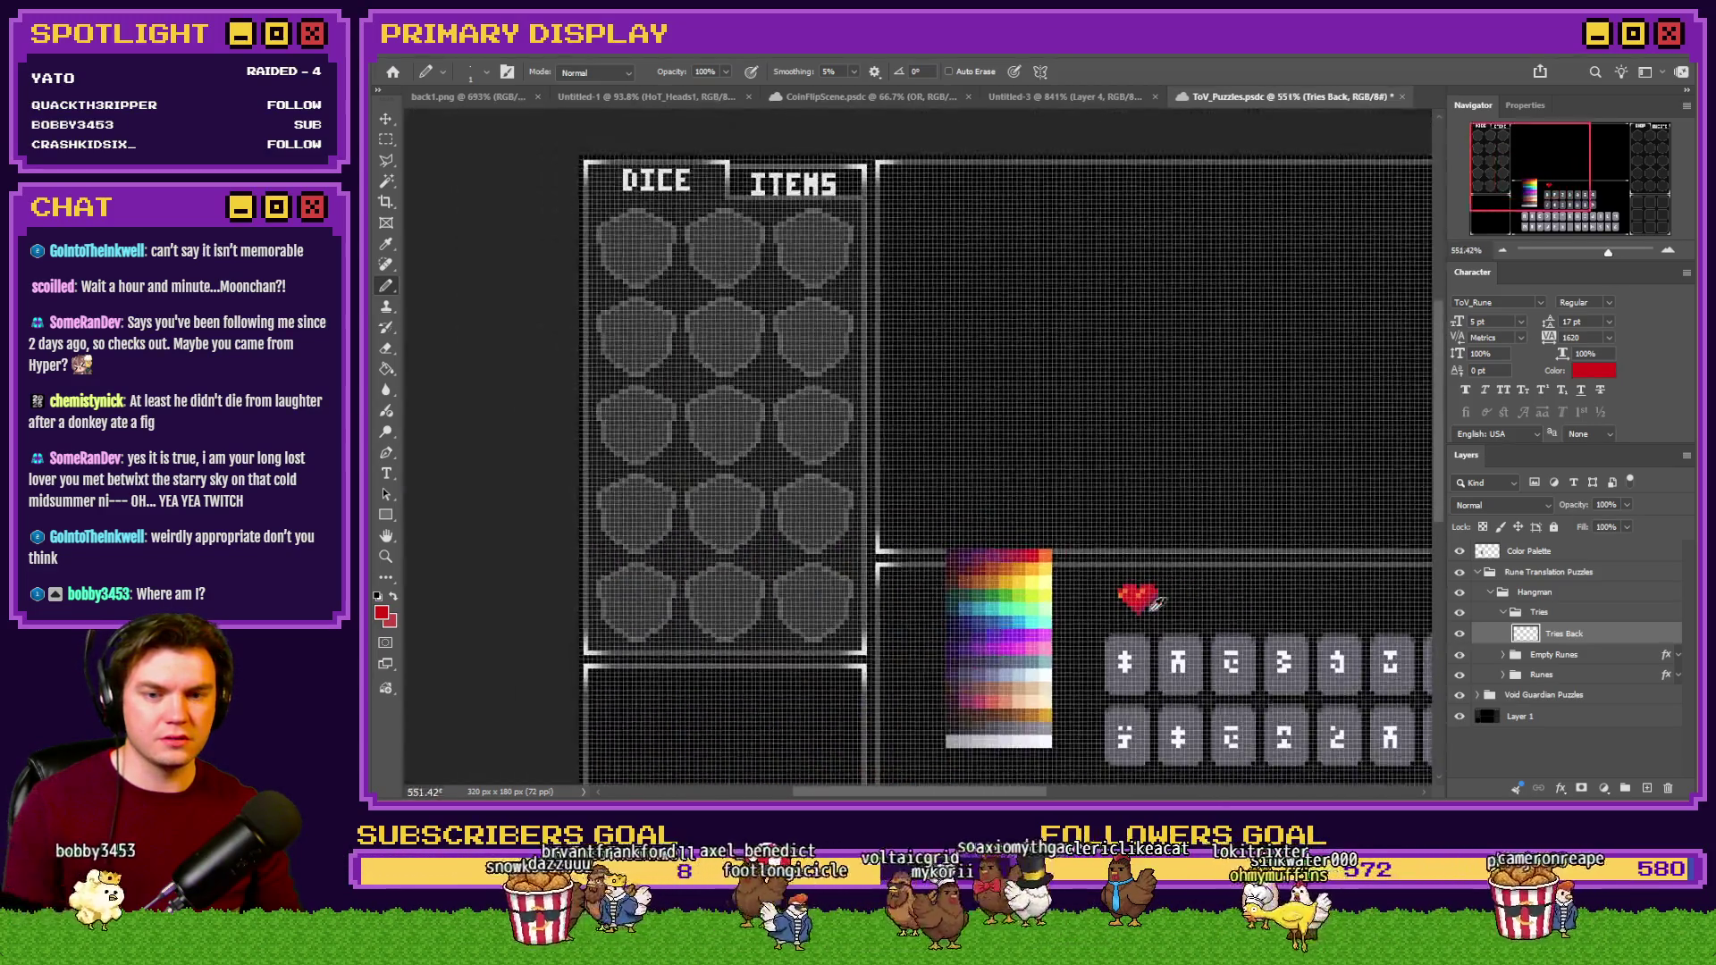
scroll(1072, 563, up, 5)
Move the right-side orange to the left side and darken one heart pixel.
alt+click(1059, 549)
drag(1139, 554, 1165, 537)
alt+click(1048, 524)
click(1079, 524)
click(1049, 555)
alt+click(1055, 540)
click(1049, 526)
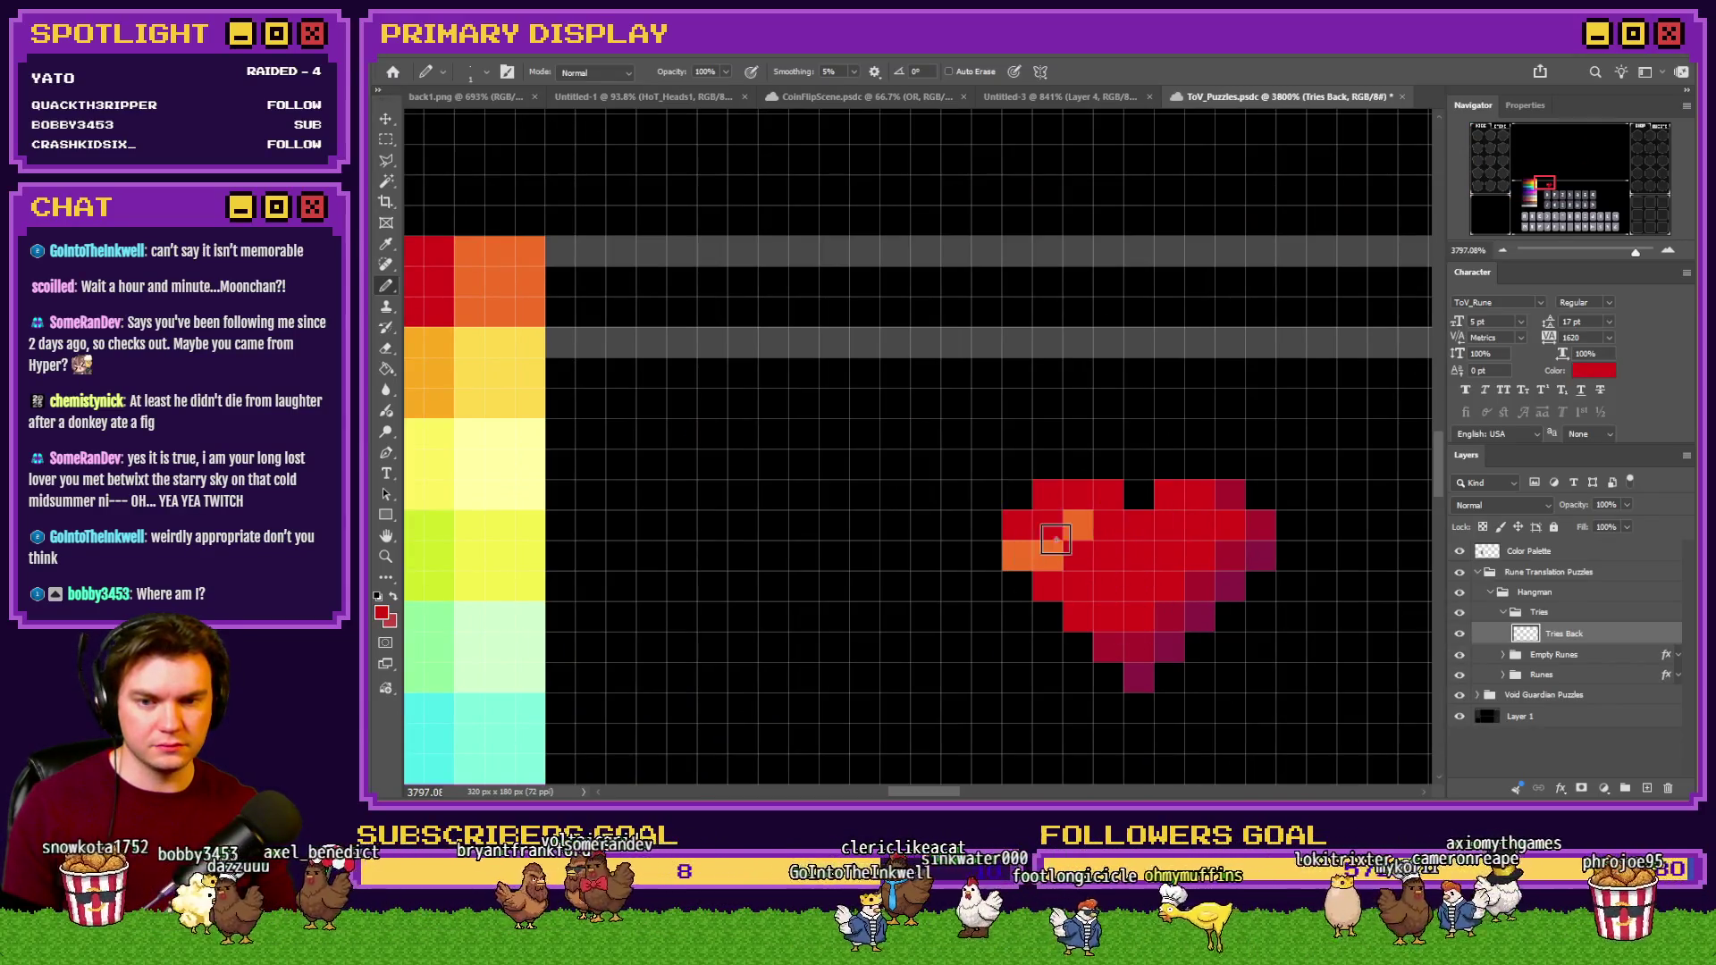
click(1018, 554)
alt+click(1079, 529)
click(1108, 526)
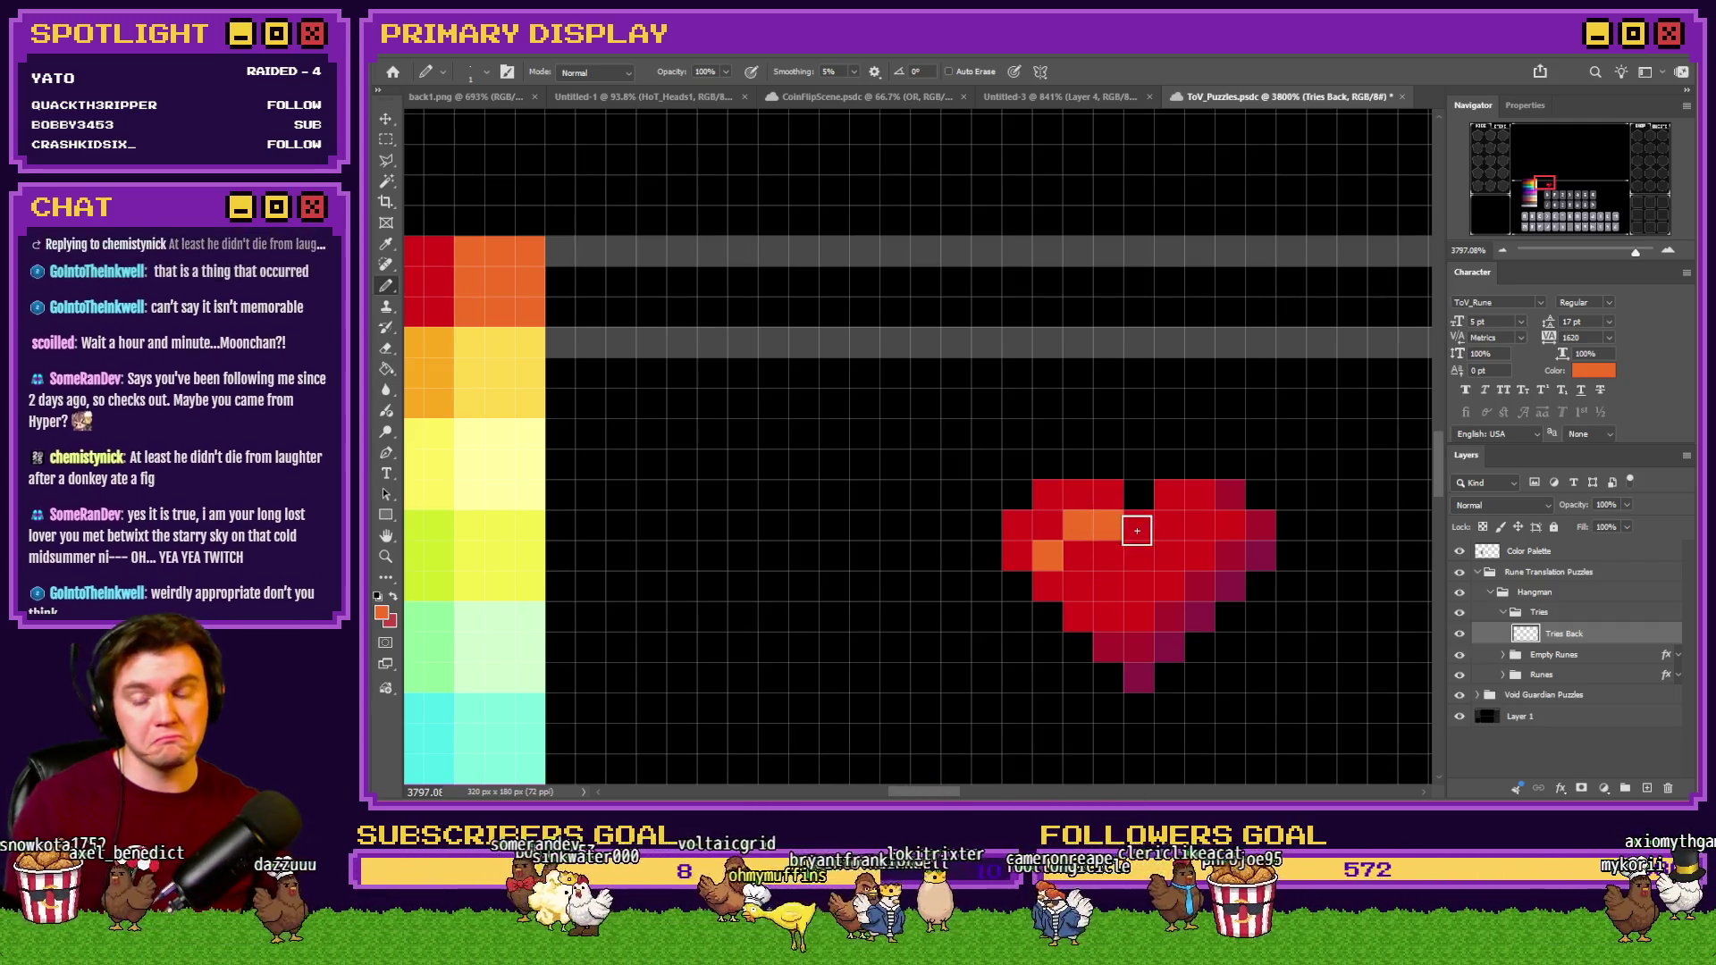
alt+click(1233, 524)
click(1139, 526)
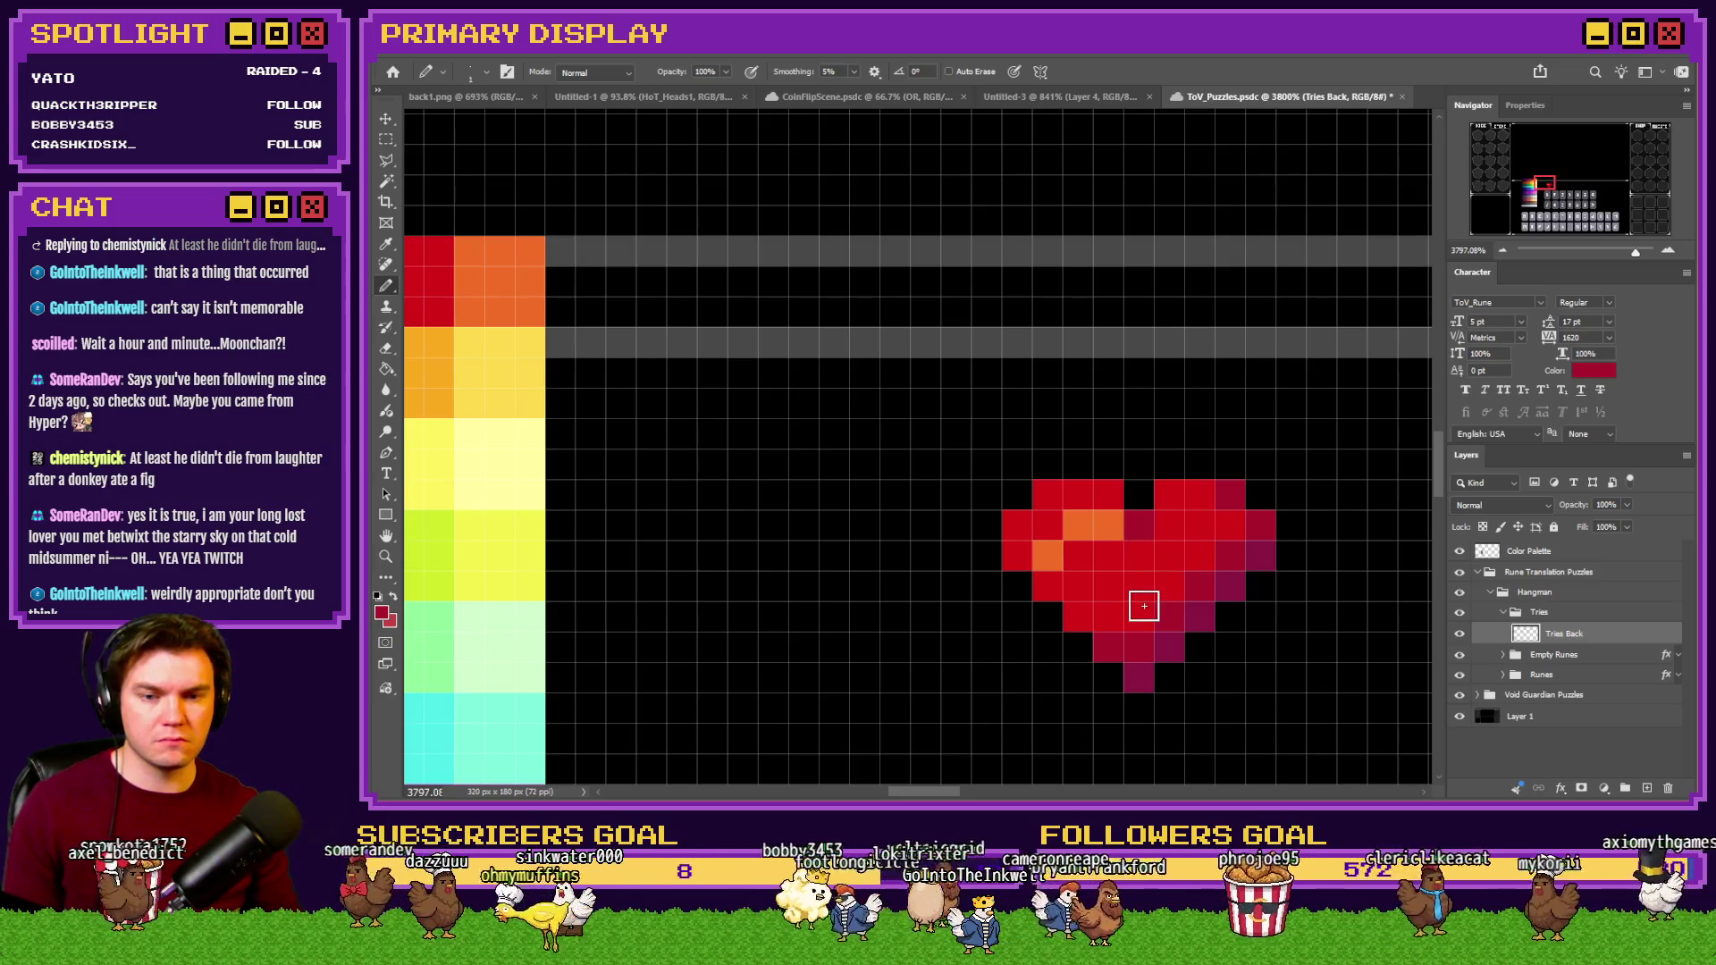
Paint the orange highlight one row higher and recolour the old highlight pixels red.
scroll(1144, 606, down, 5)
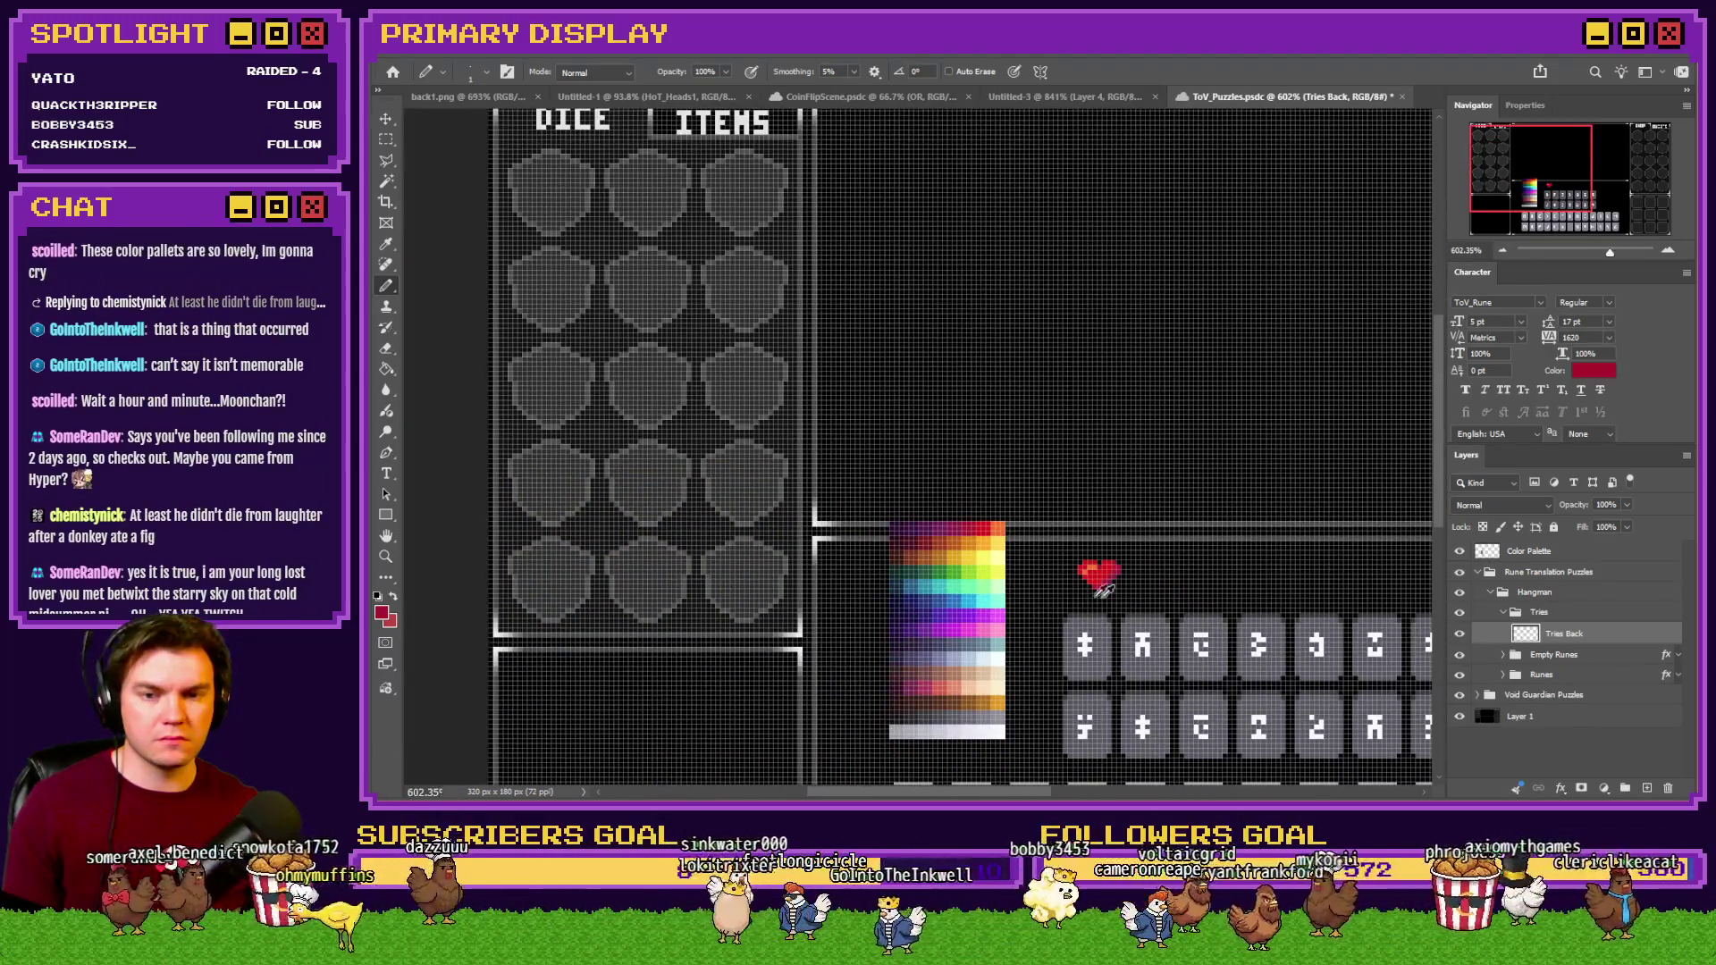
scroll(1099, 585, up, 5)
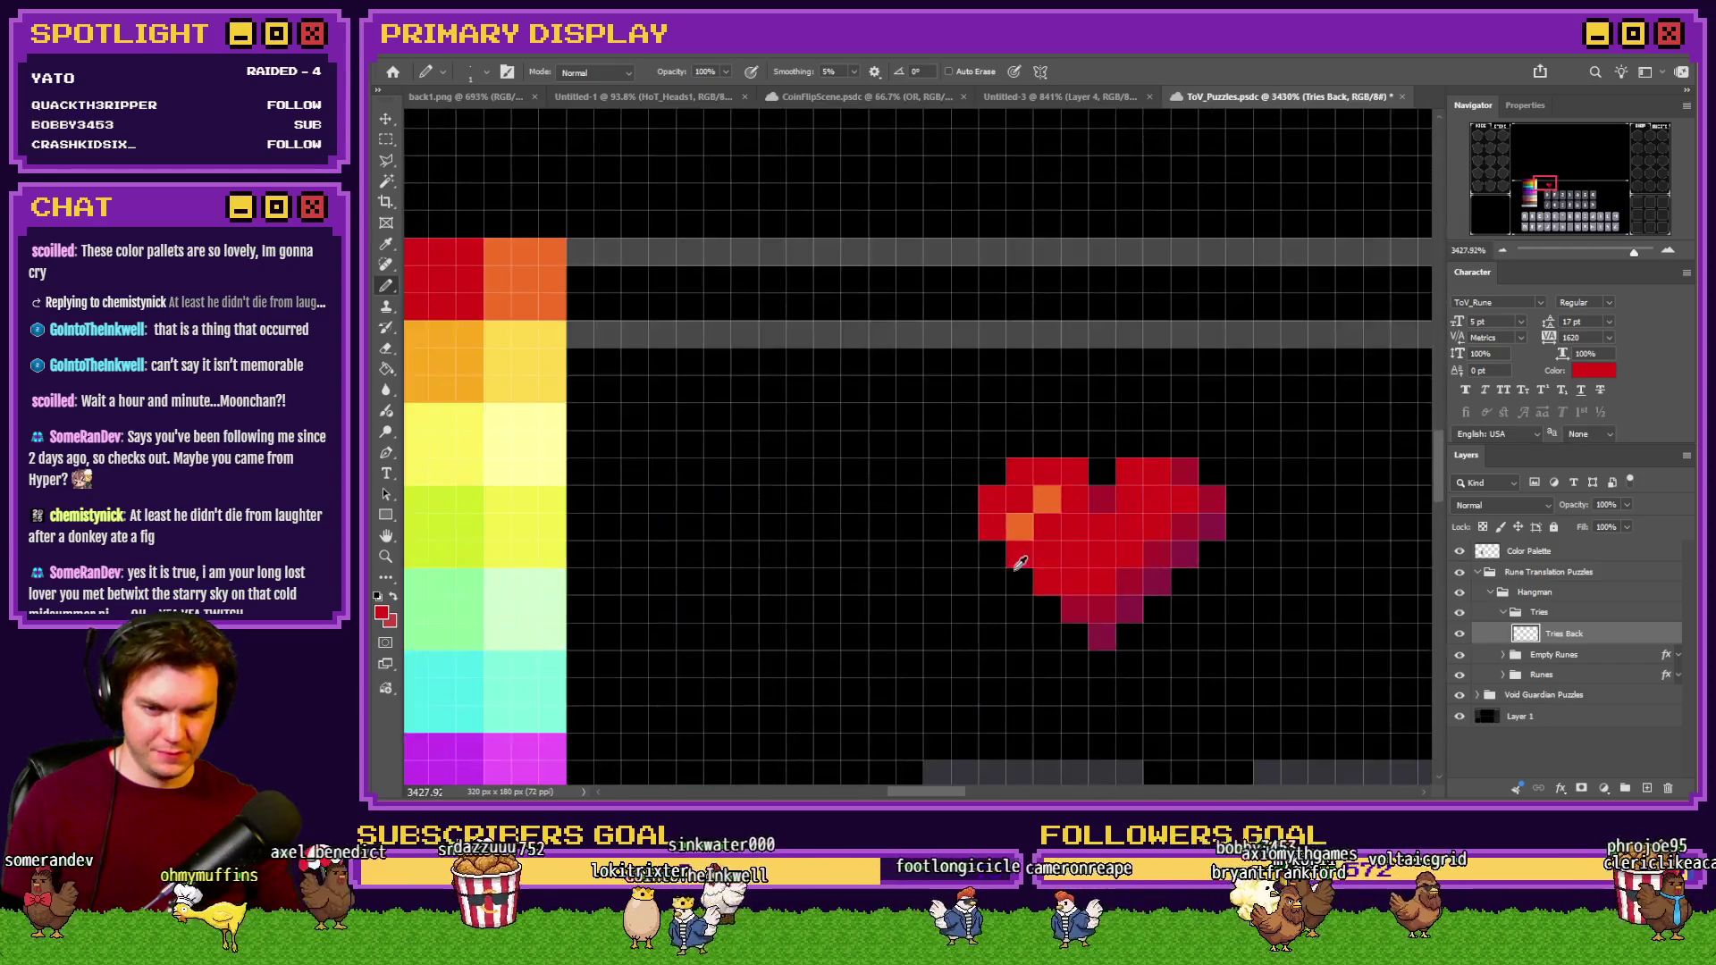
scroll(1020, 564, up, 2)
alt+click(1055, 474)
click(1059, 432)
click(1015, 477)
alt+click(1053, 513)
drag(1059, 475, 1017, 524)
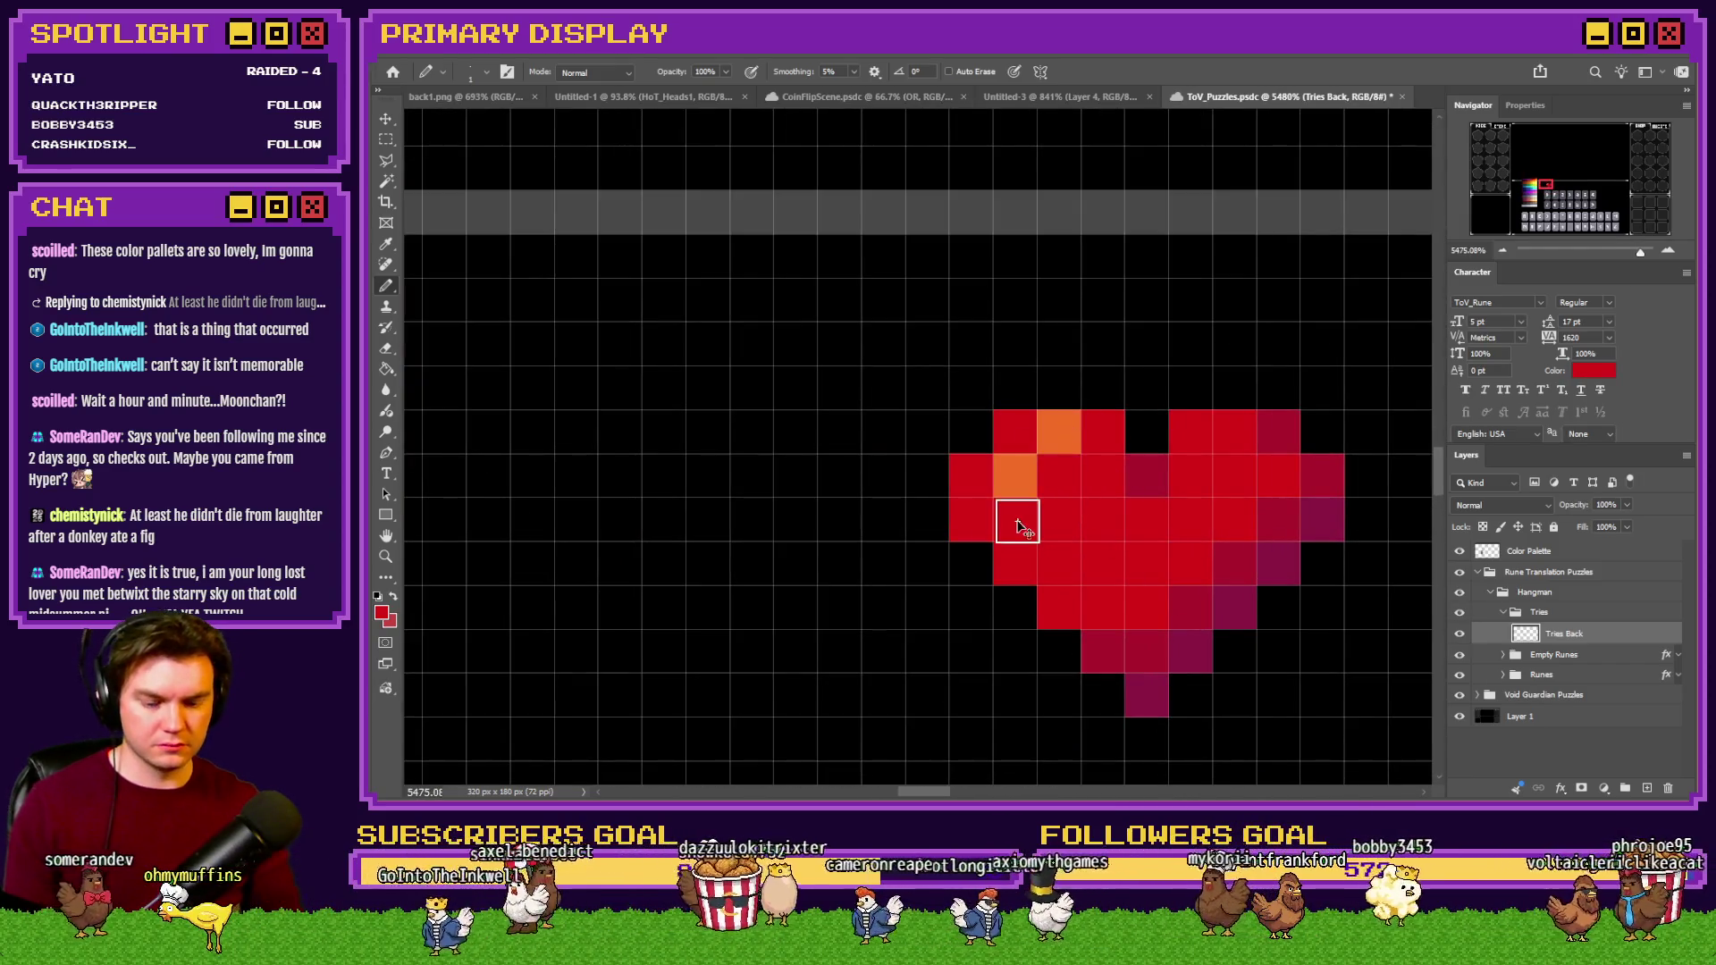
scroll(1018, 521, down, 6)
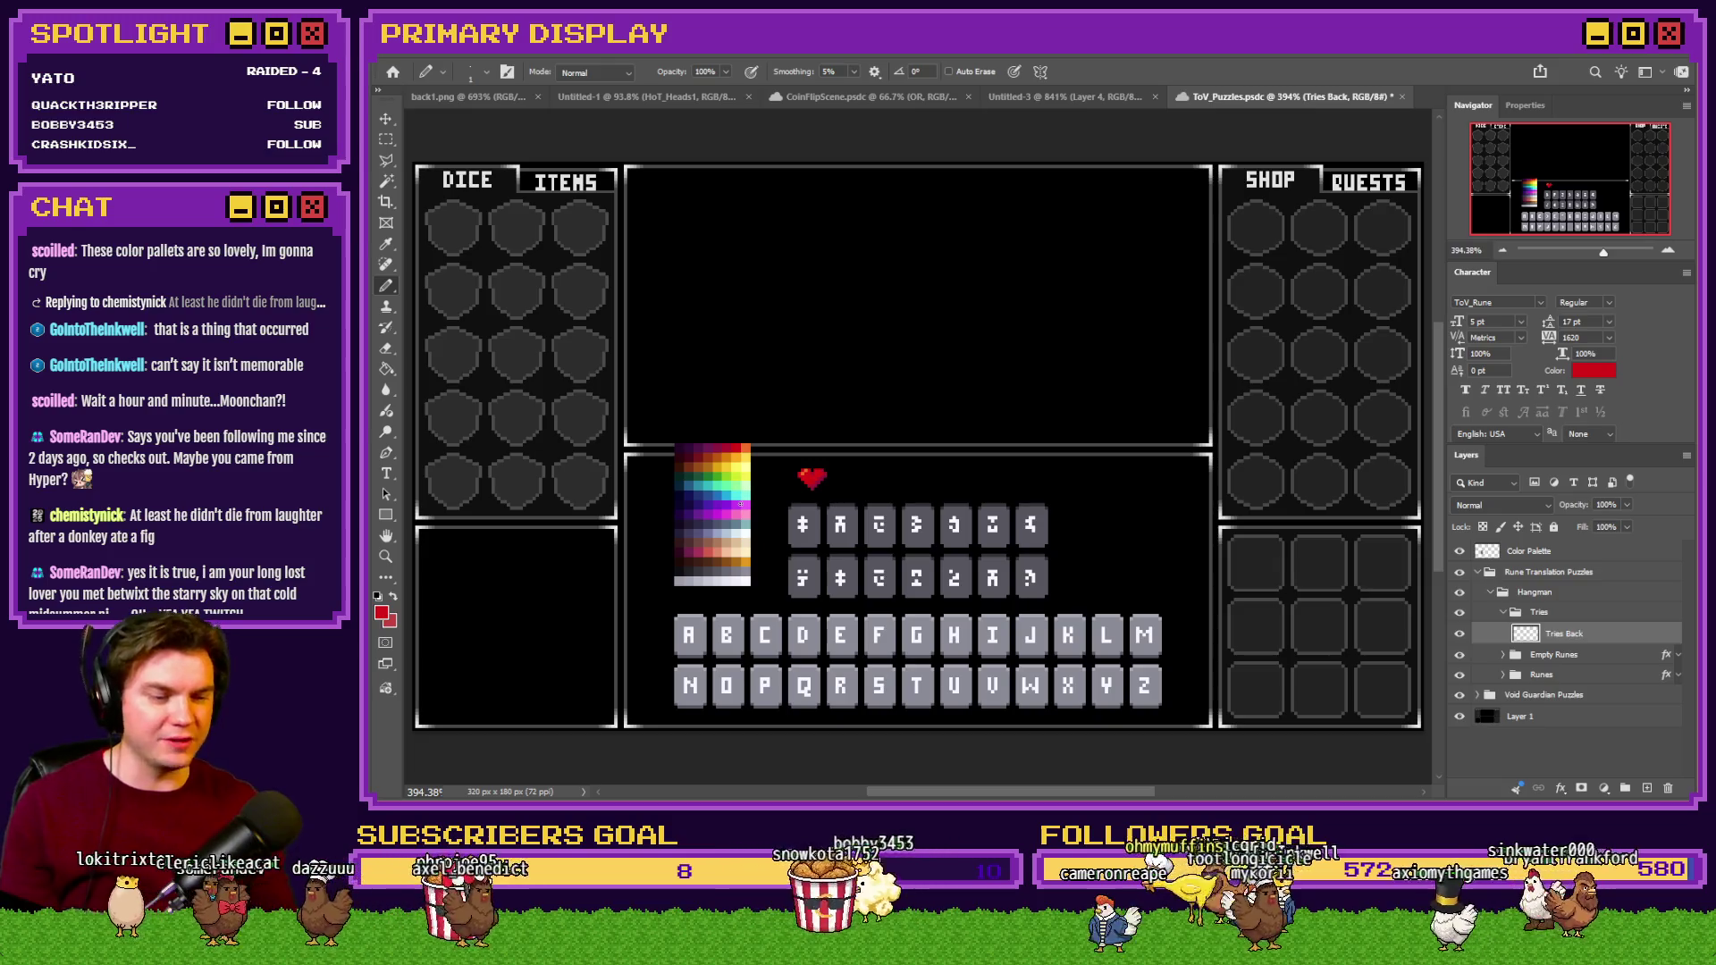
Draw a dark purple outline along the heart's top-left and left side.
scroll(735, 517, up, 5)
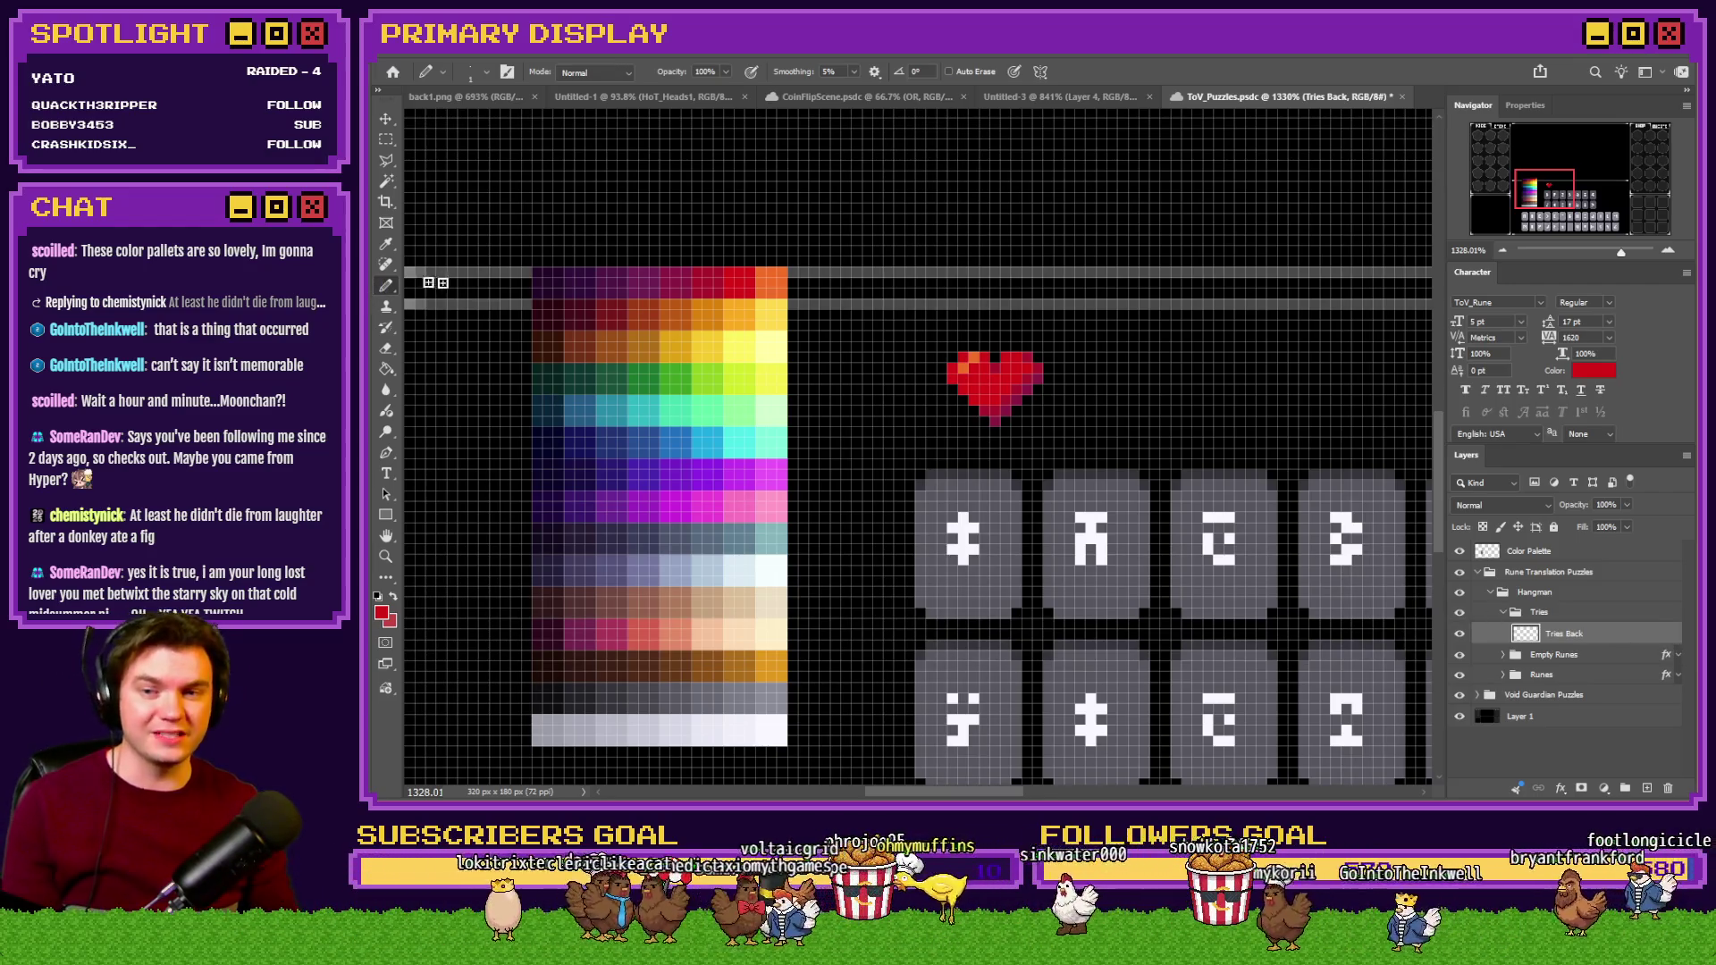
scroll(785, 284, up, 2)
alt+click(519, 268)
scroll(1099, 384, up, 3)
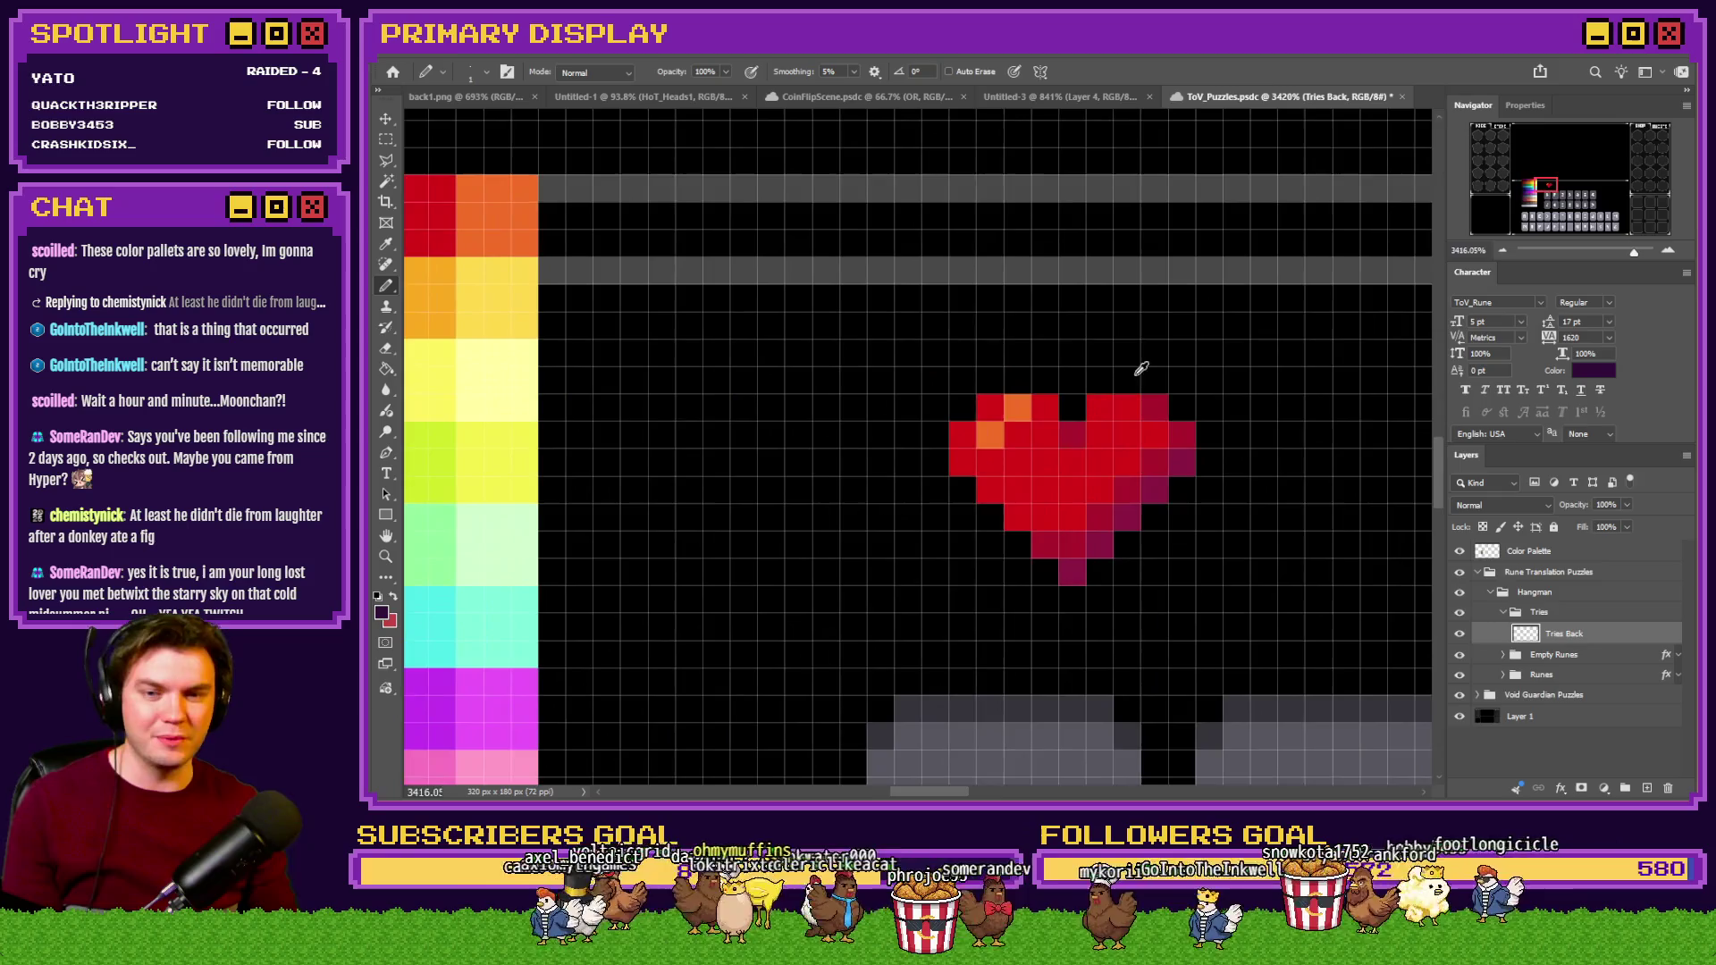
mouse_move(1079, 397)
mouse_down()
mouse_move(924, 394)
mouse_move(877, 448)
mouse_move(865, 535)
mouse_move(869, 486)
mouse_move(1040, 687)
mouse_move(1145, 616)
mouse_move(1260, 468)
mouse_move(1232, 421)
mouse_move(1119, 372)
mouse_up()
scroll(988, 494, down, 7)
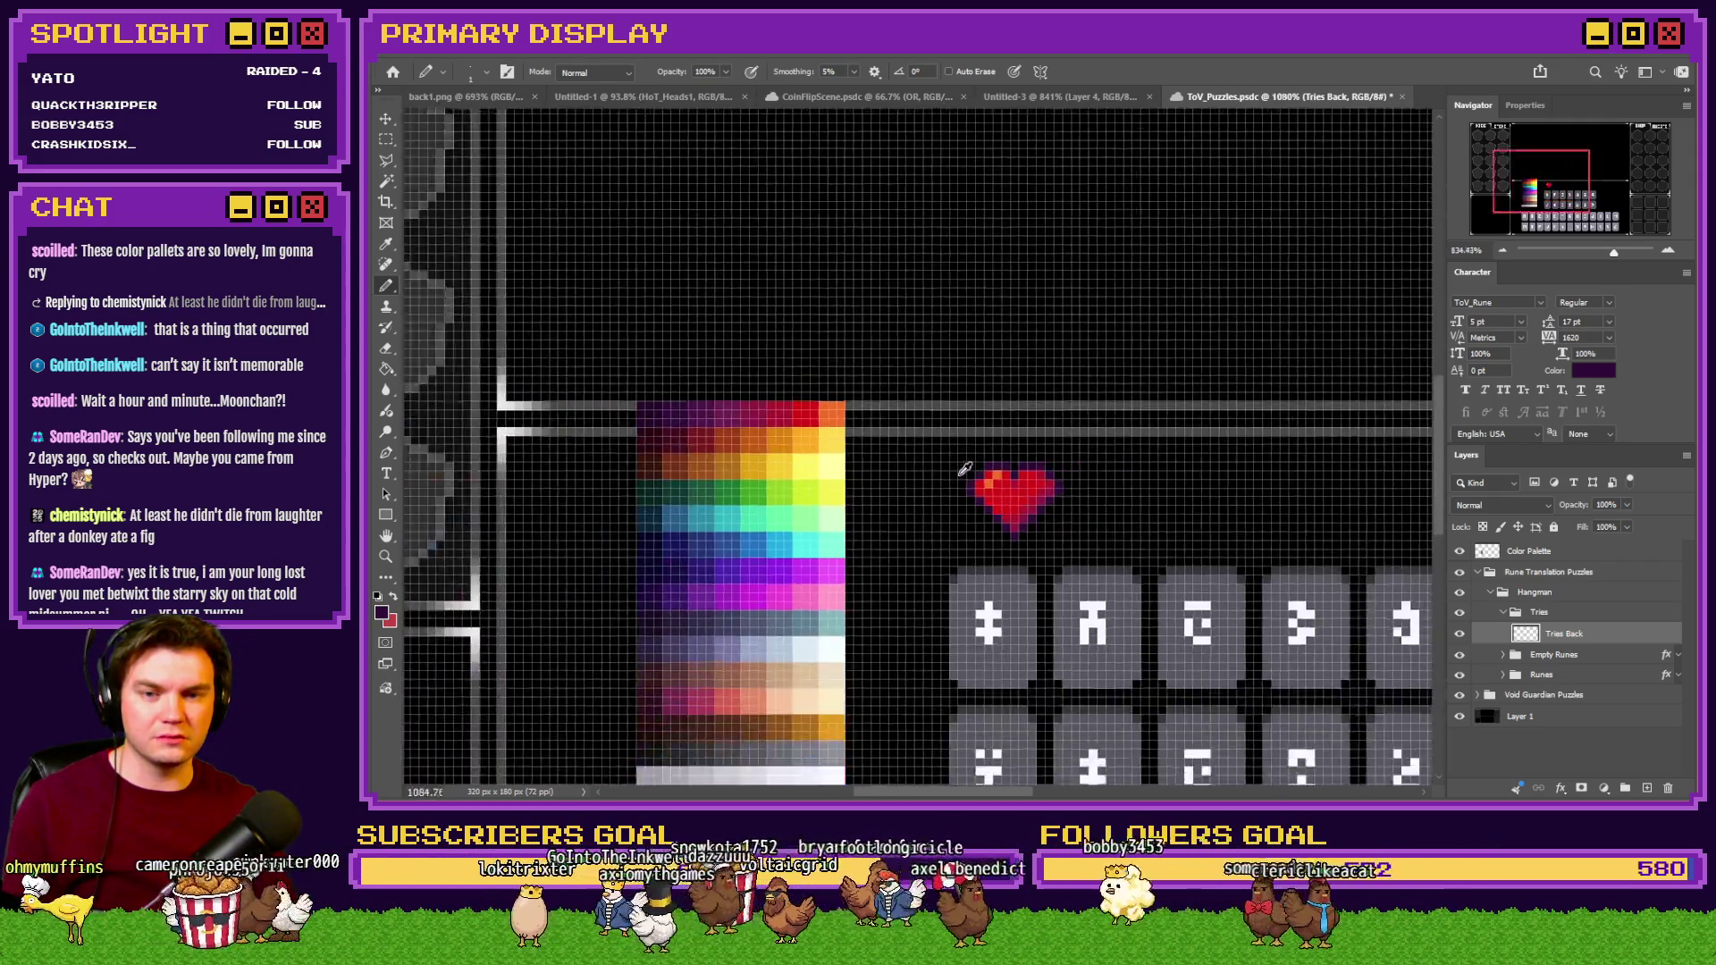
scroll(892, 490, up, 2)
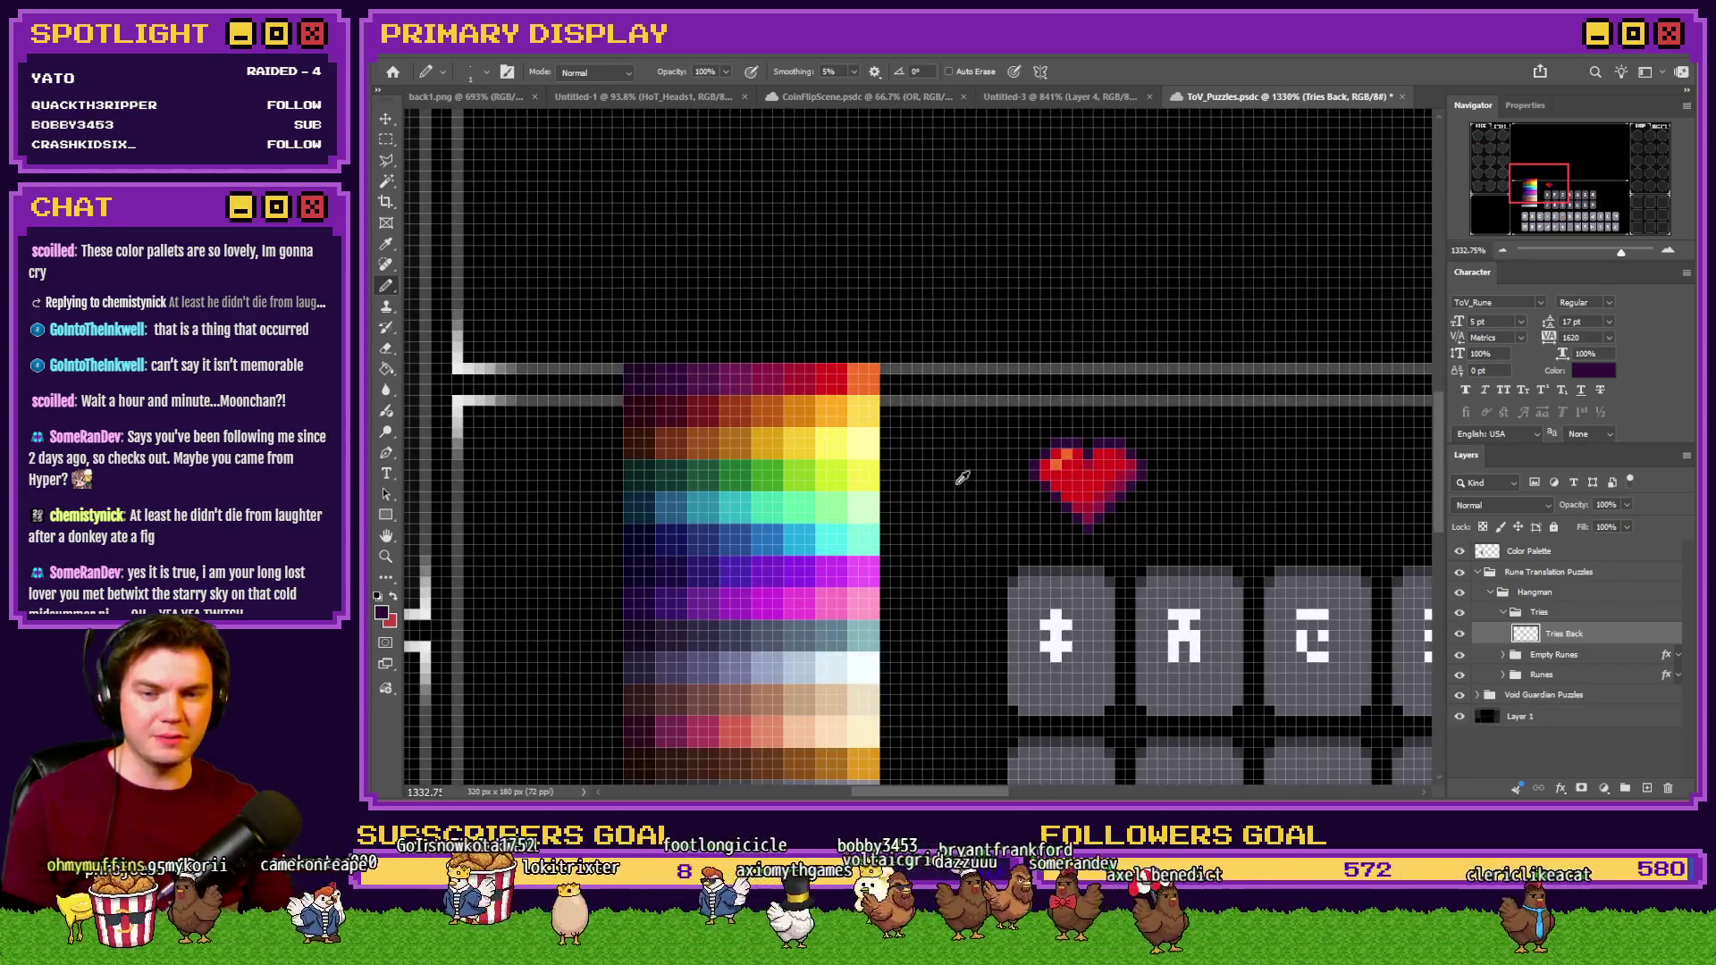
scroll(958, 475, up, 2)
scroll(921, 402, down, 2)
scroll(740, 333, up, 4)
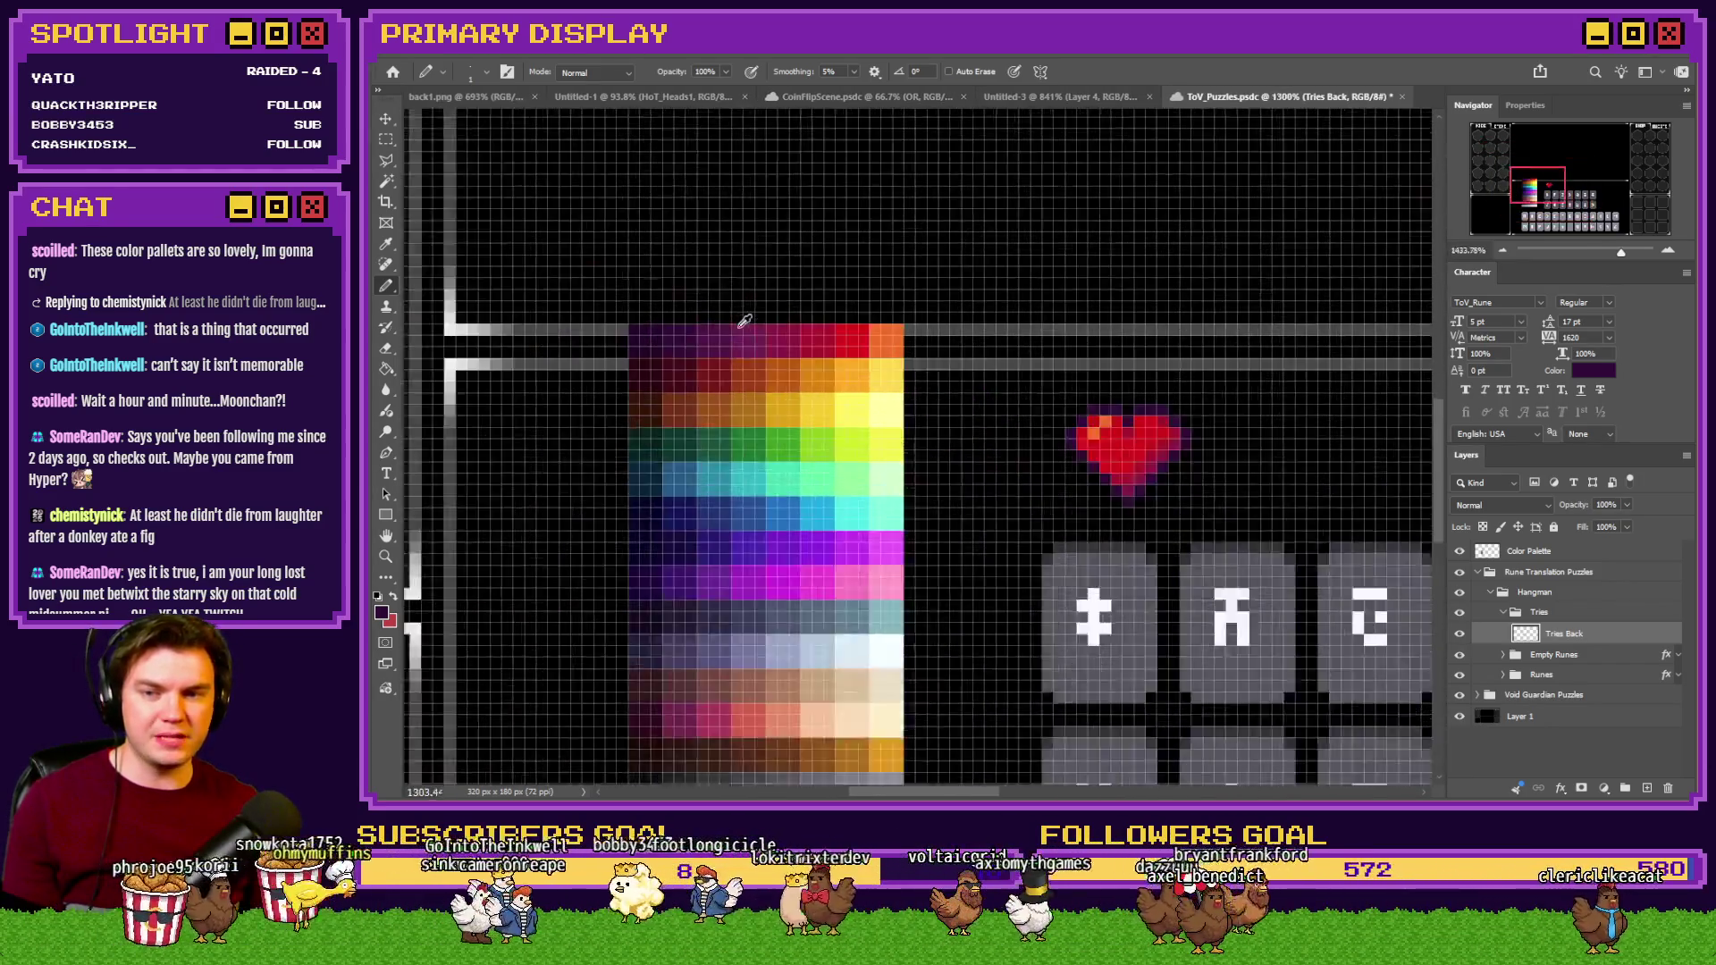
Duplicate the heart 11 px to the right as a Tries Back copy layer.
click(393, 371)
scroll(1162, 447, up, 1)
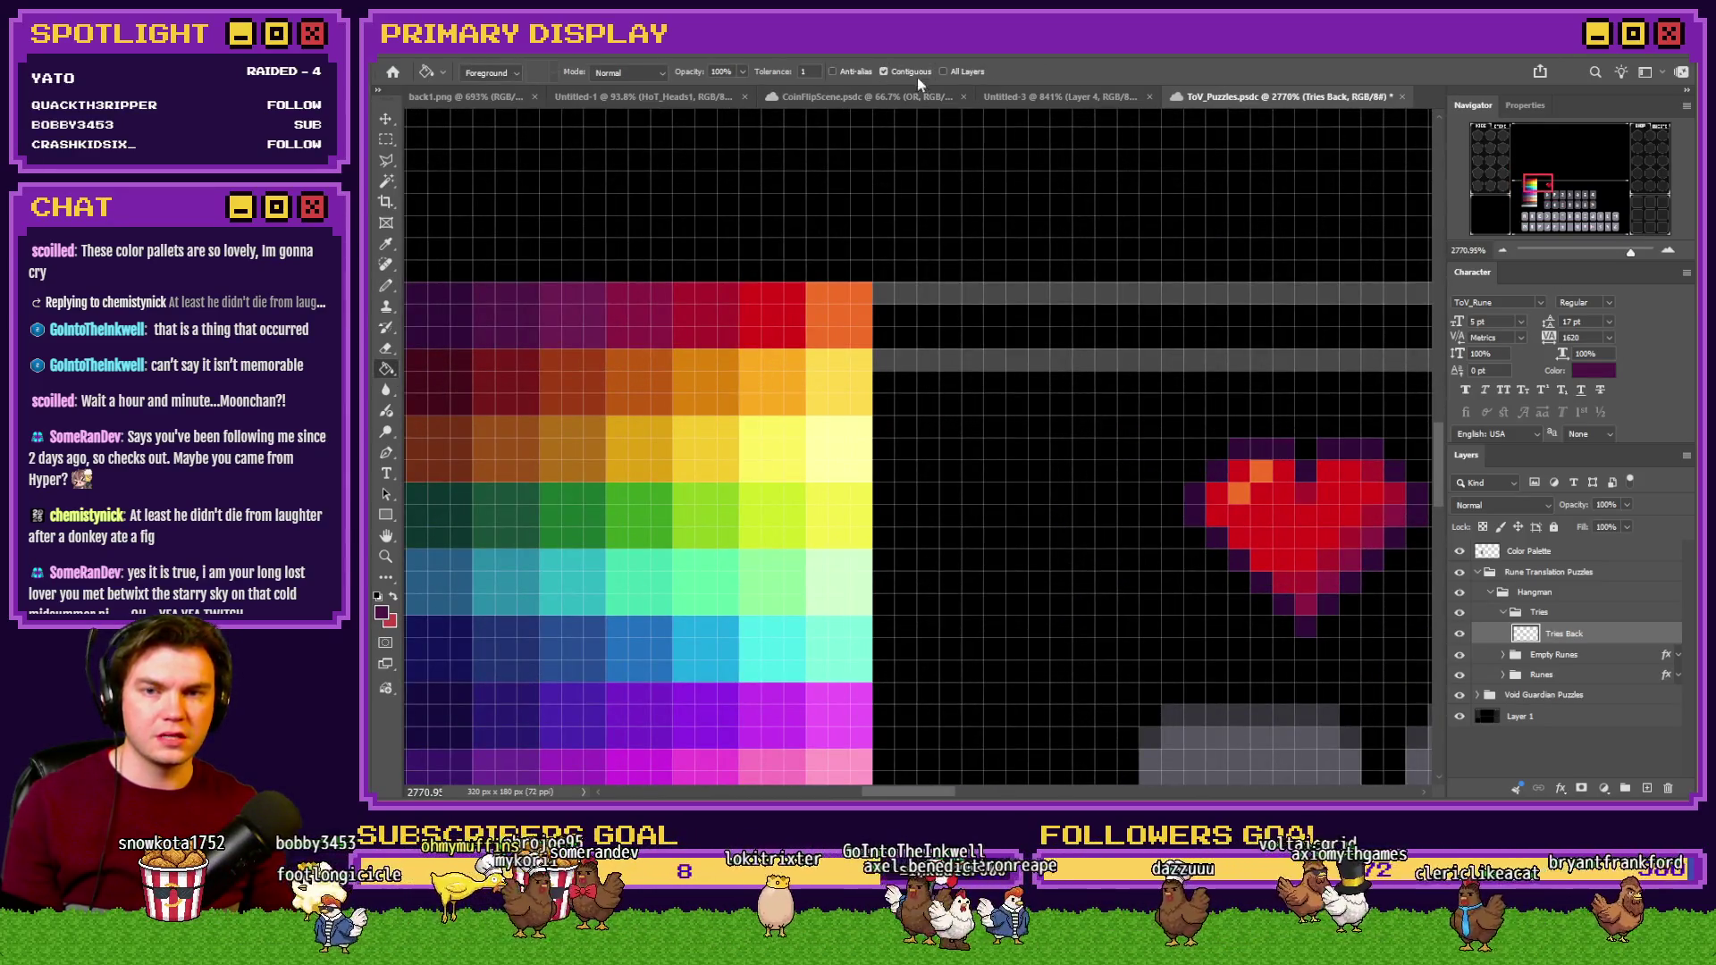
scroll(1041, 487, right, 4)
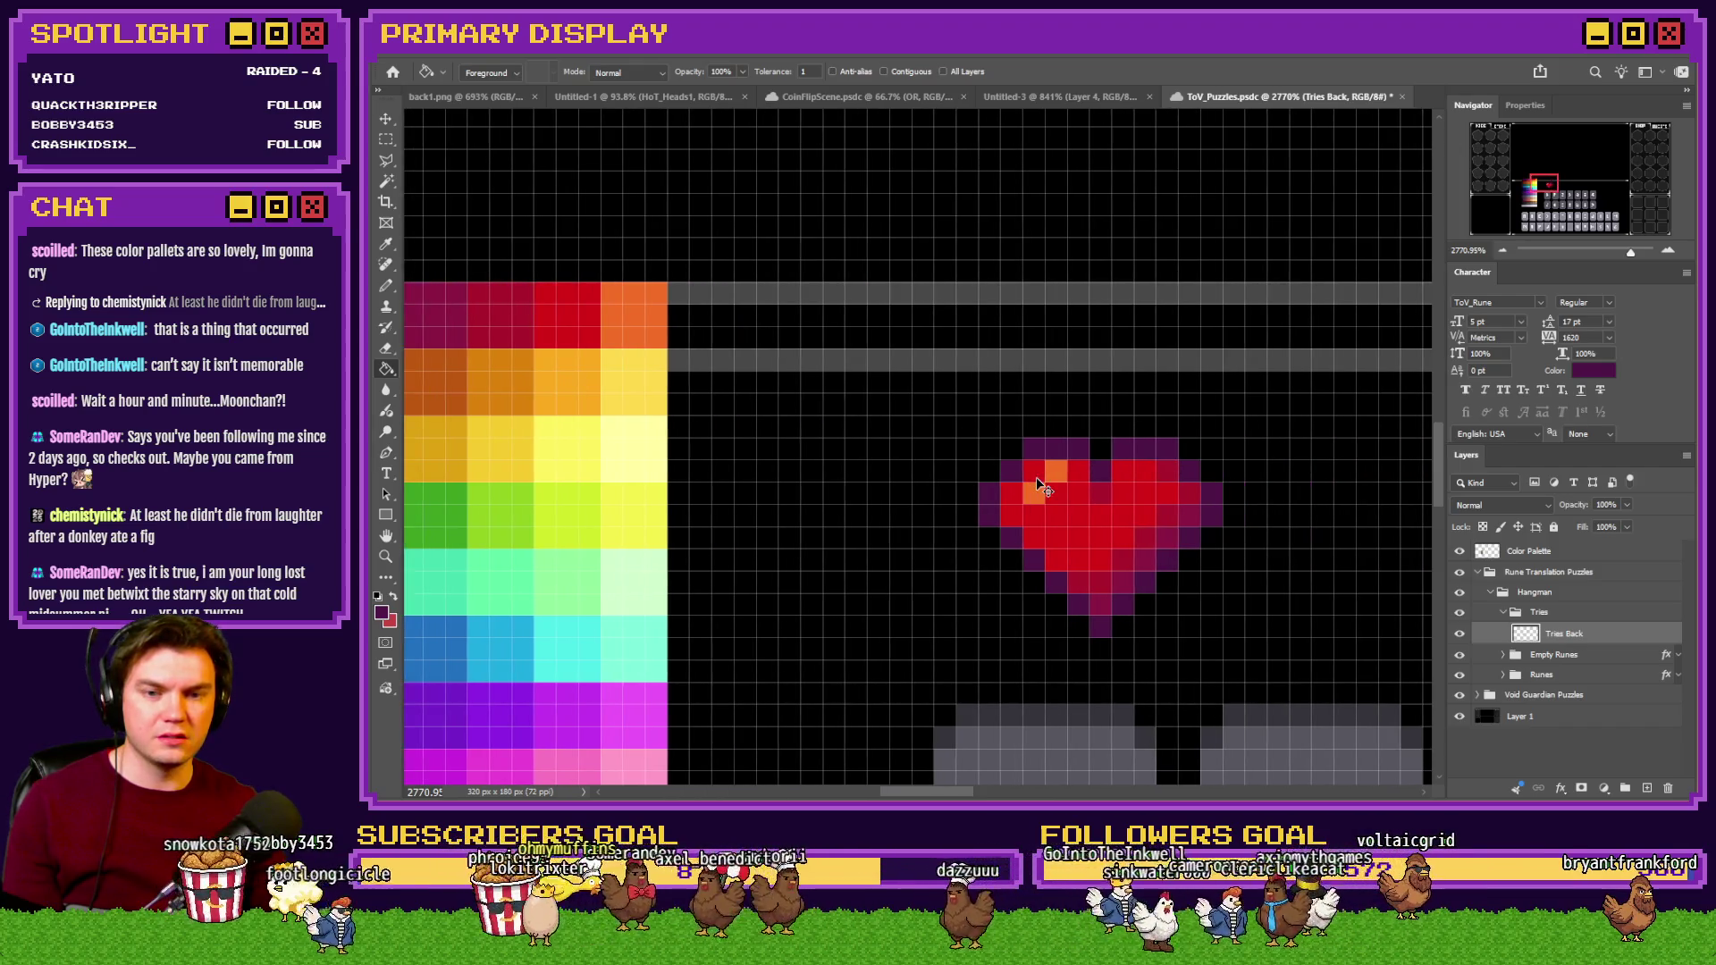
scroll(795, 391, down, 3)
scroll(831, 340, up, 1)
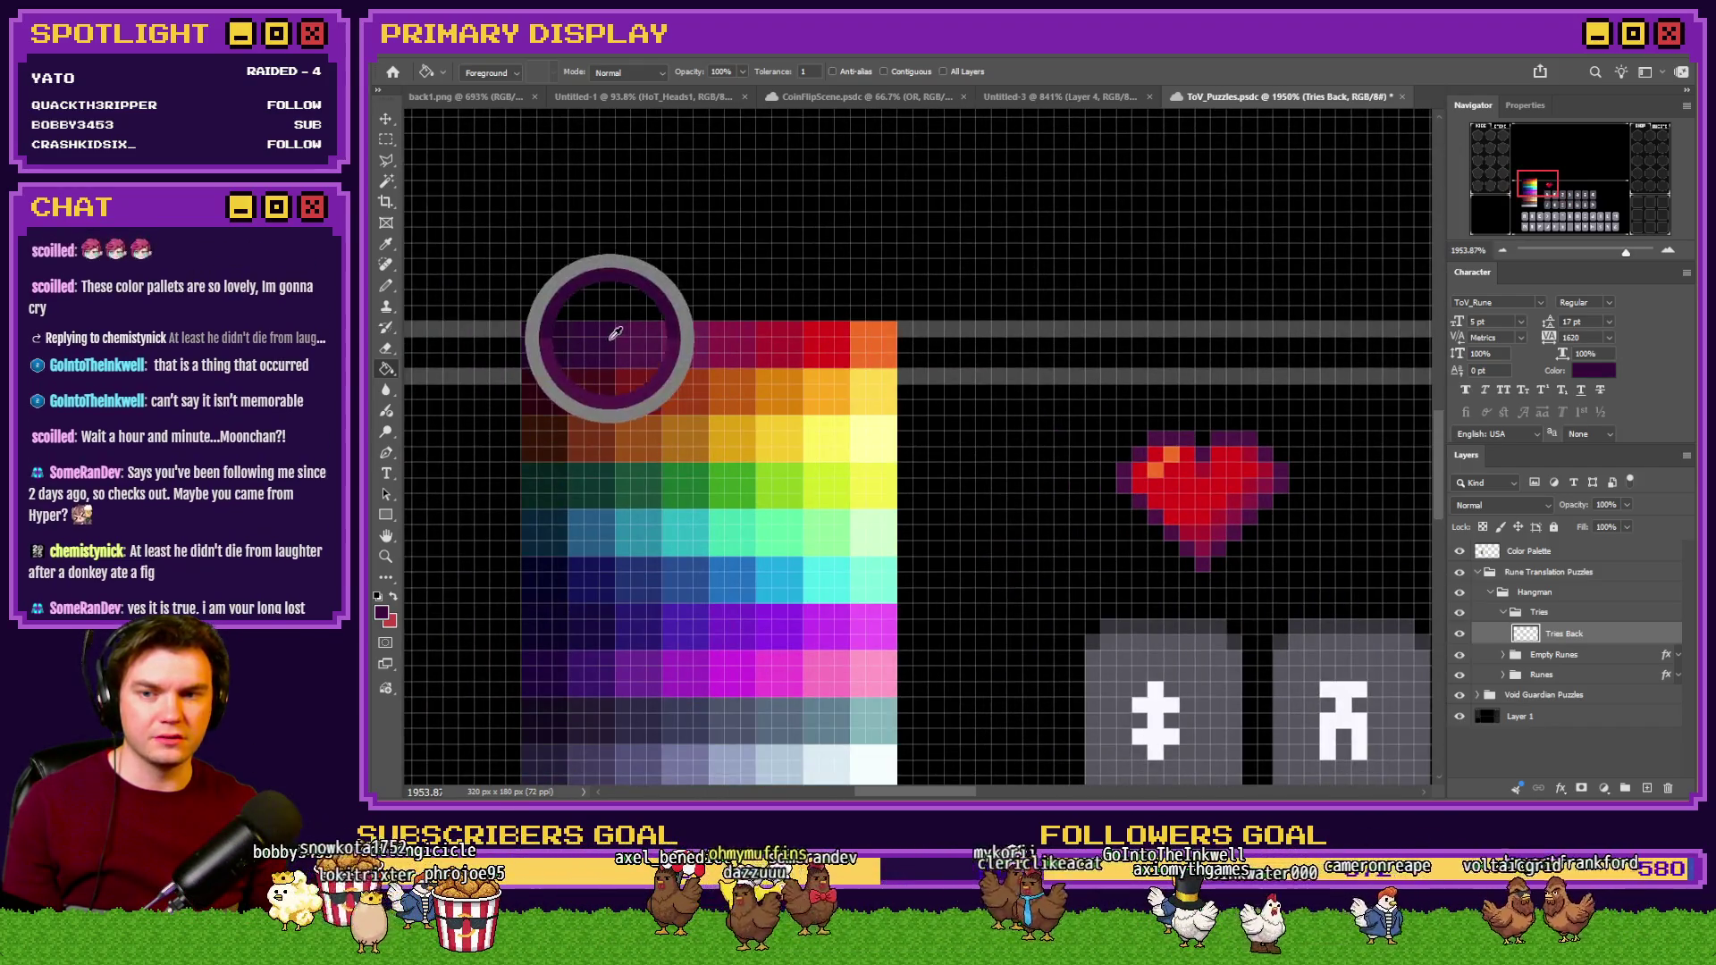
scroll(1157, 519, down, 3)
scroll(1237, 525, up, 2)
drag(845, 465, 1003, 465)
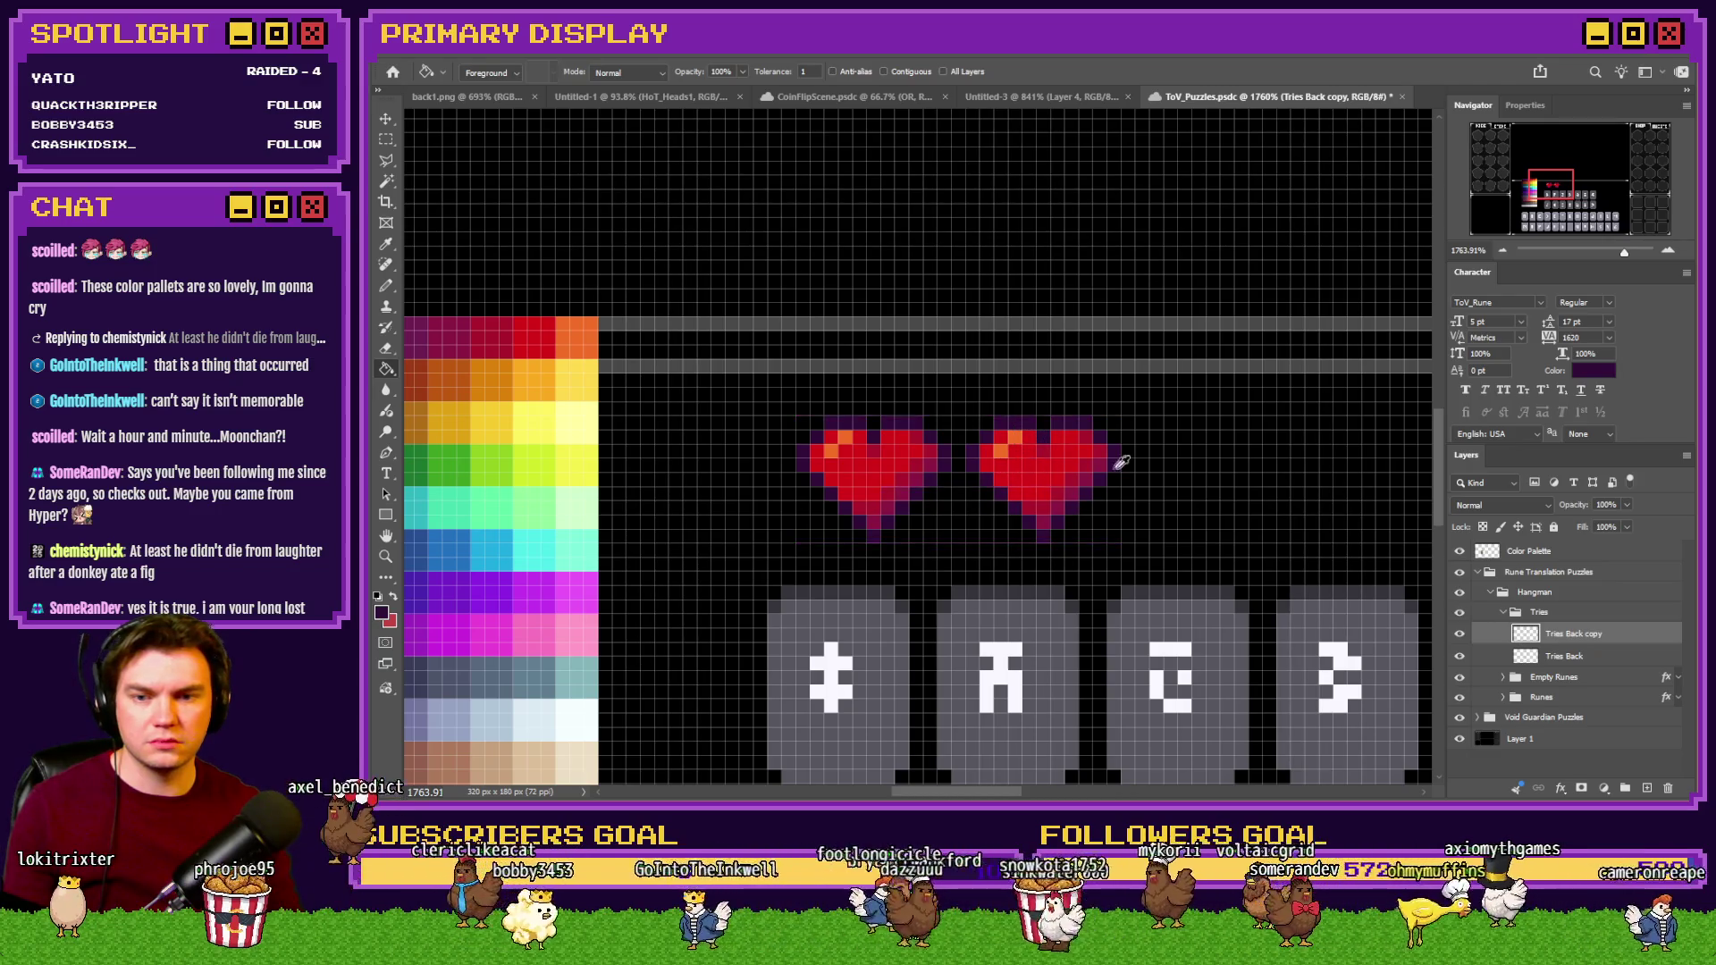
Fill the second heart's red, orange and crimson areas dark purple with the Paint Bucket.
scroll(1111, 475, up, 2)
scroll(927, 425, up, 2)
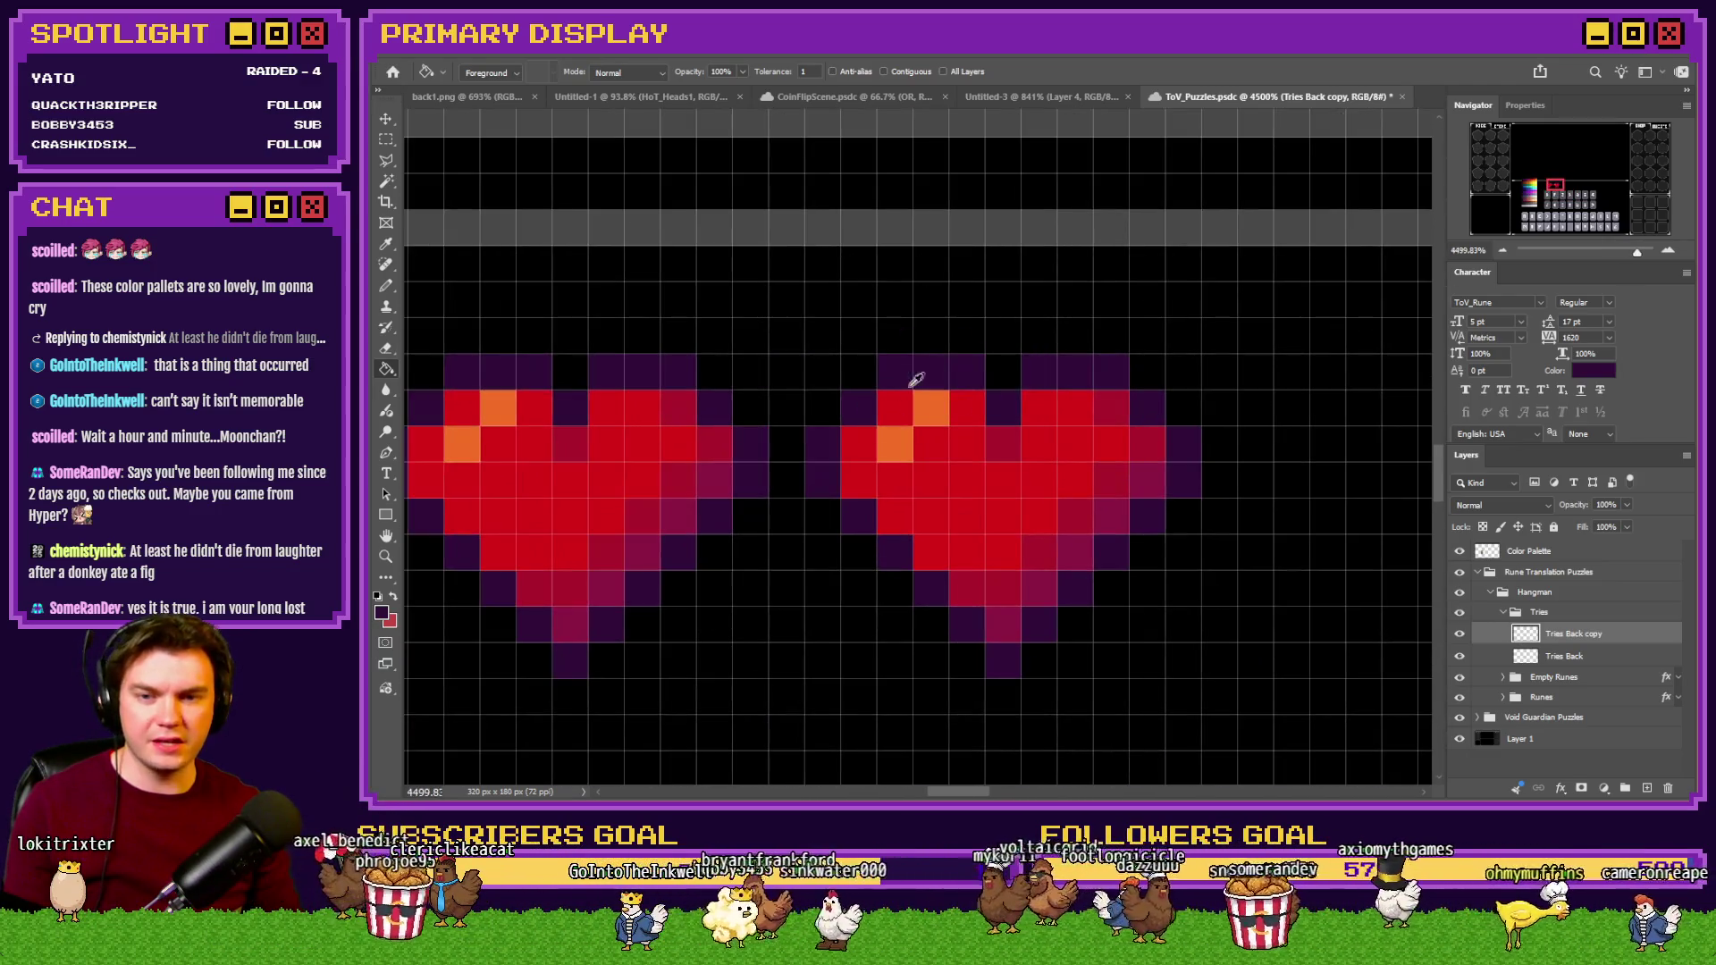
click(903, 420)
click(914, 411)
click(996, 459)
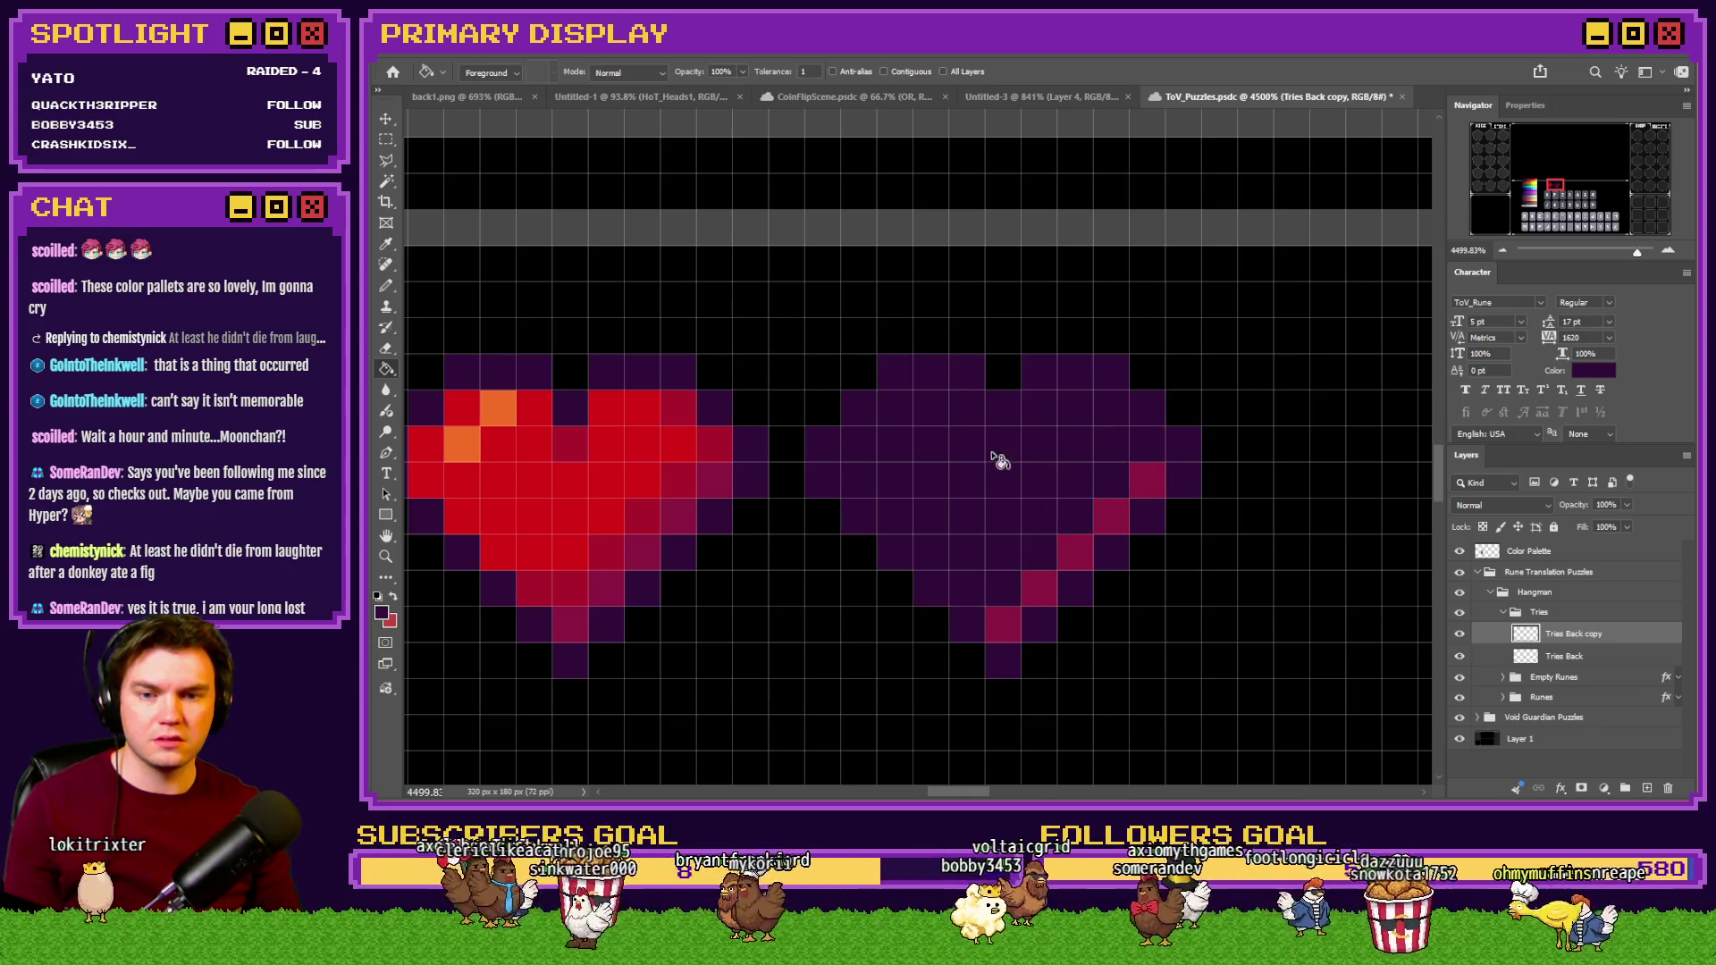
click(1112, 513)
scroll(972, 507, down, 2)
scroll(972, 507, down, 4)
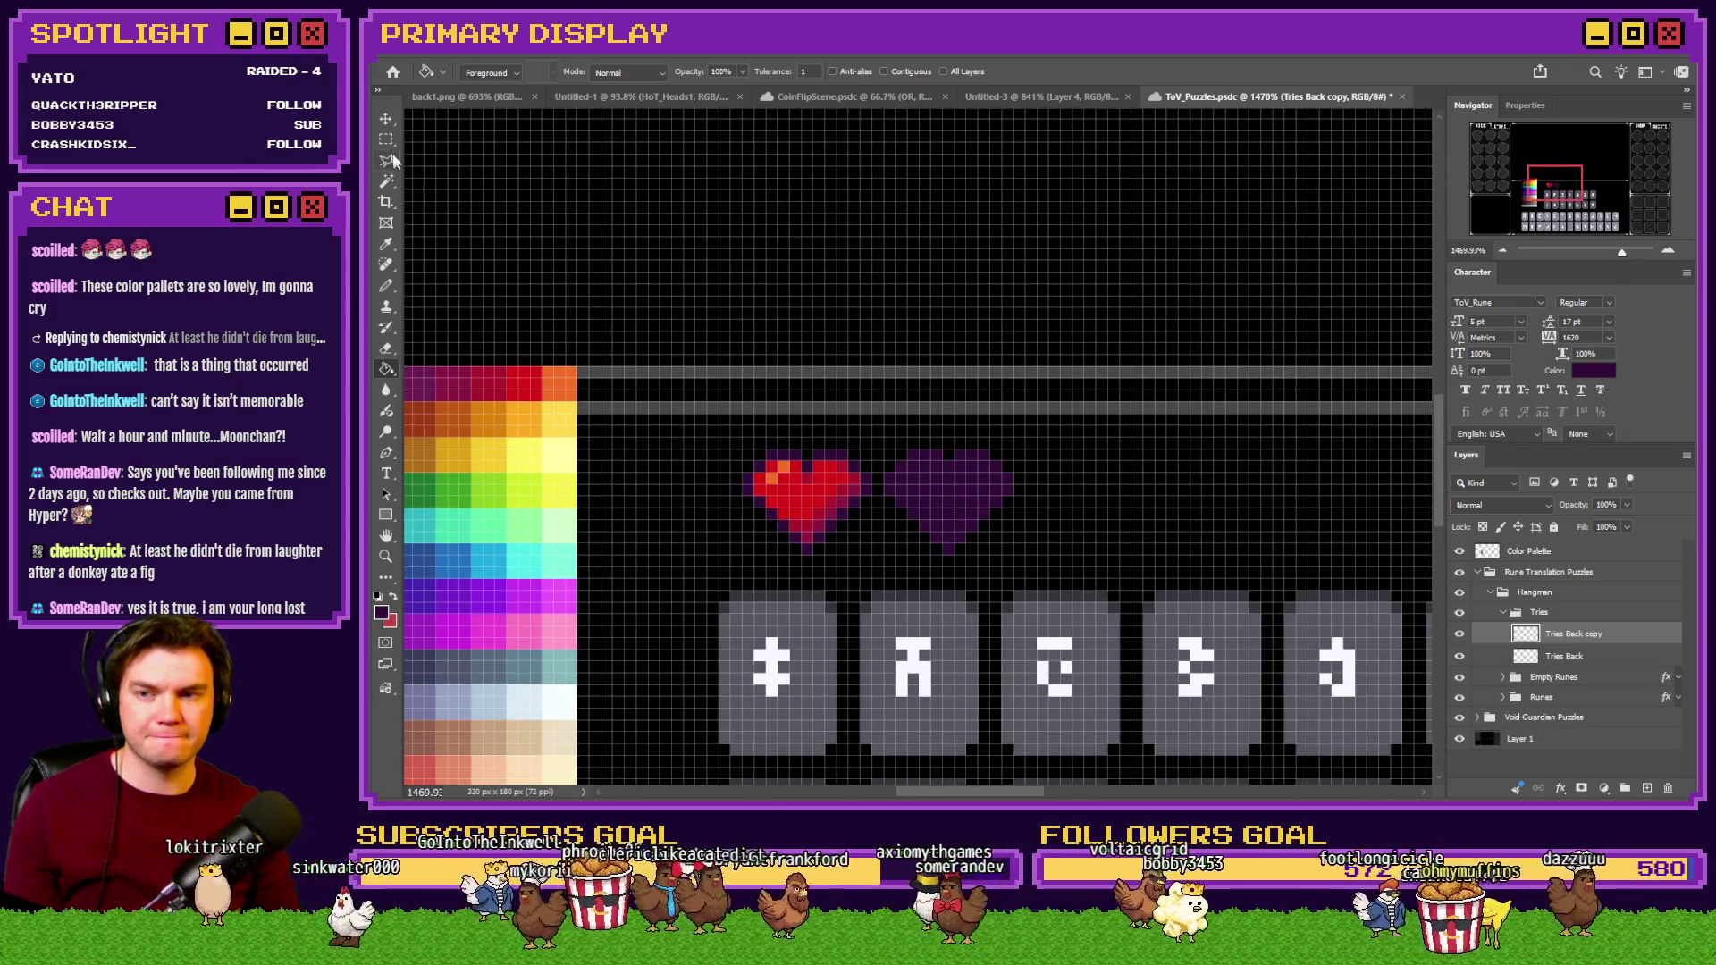
Undo the second heart's purple recolour.
key(m)
scroll(894, 418, down, 2)
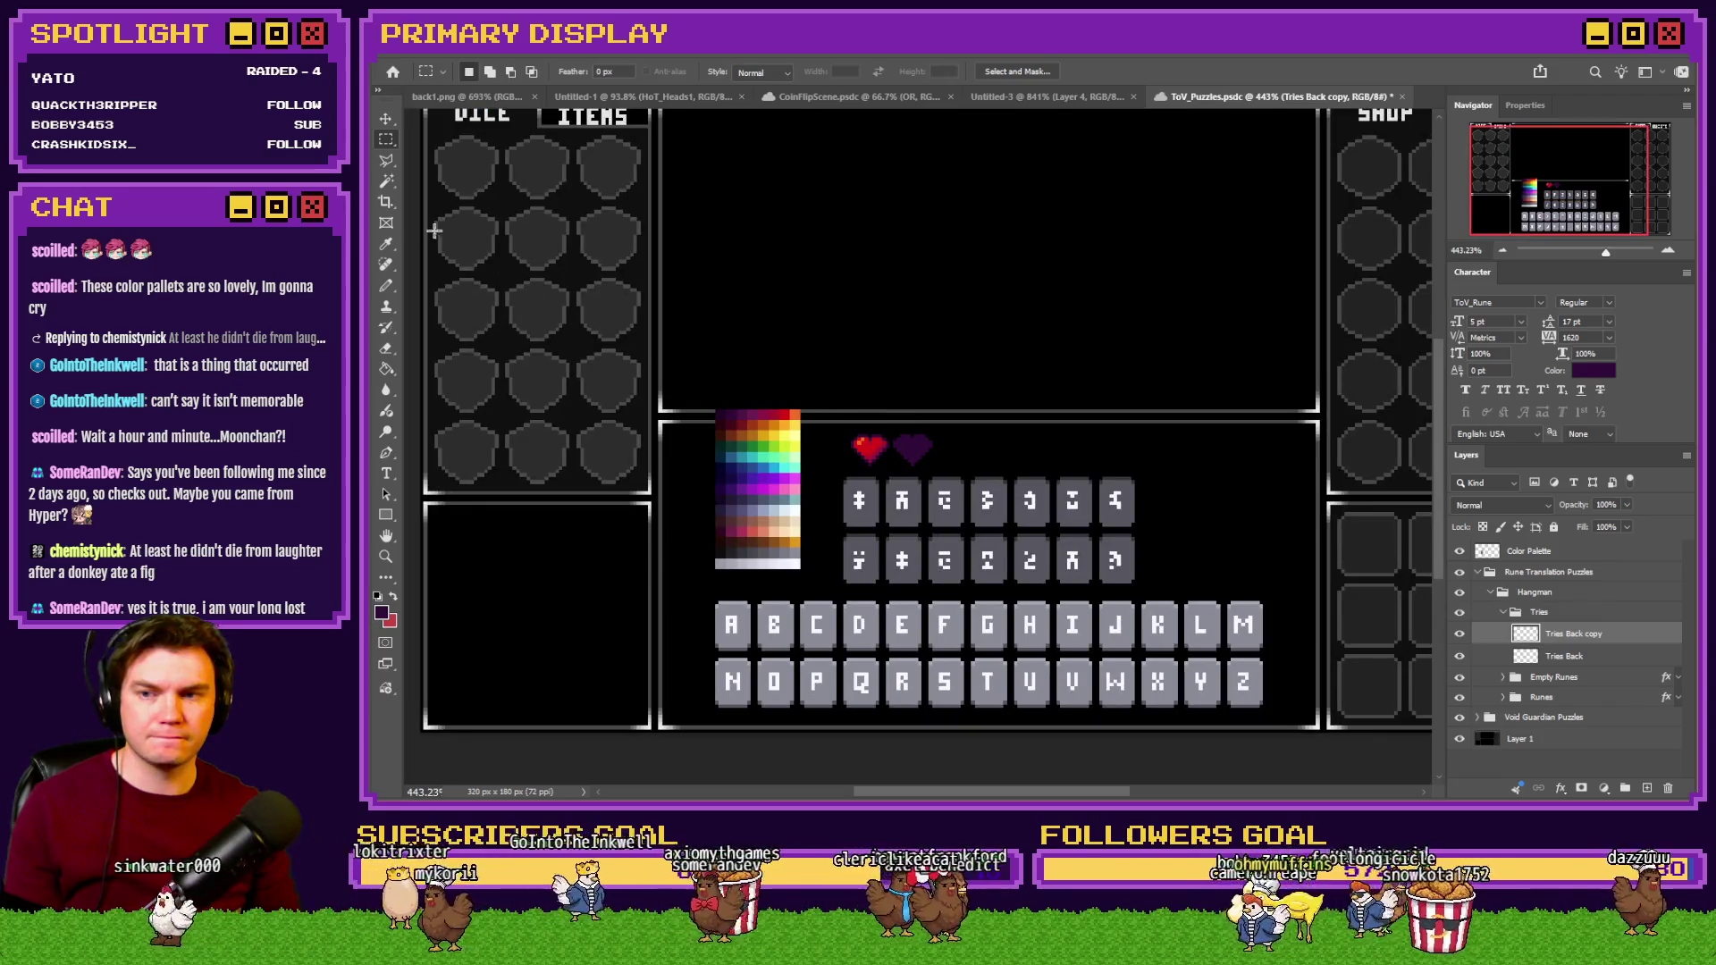
key(b)
scroll(812, 476, up, 1)
scroll(811, 476, up, 3)
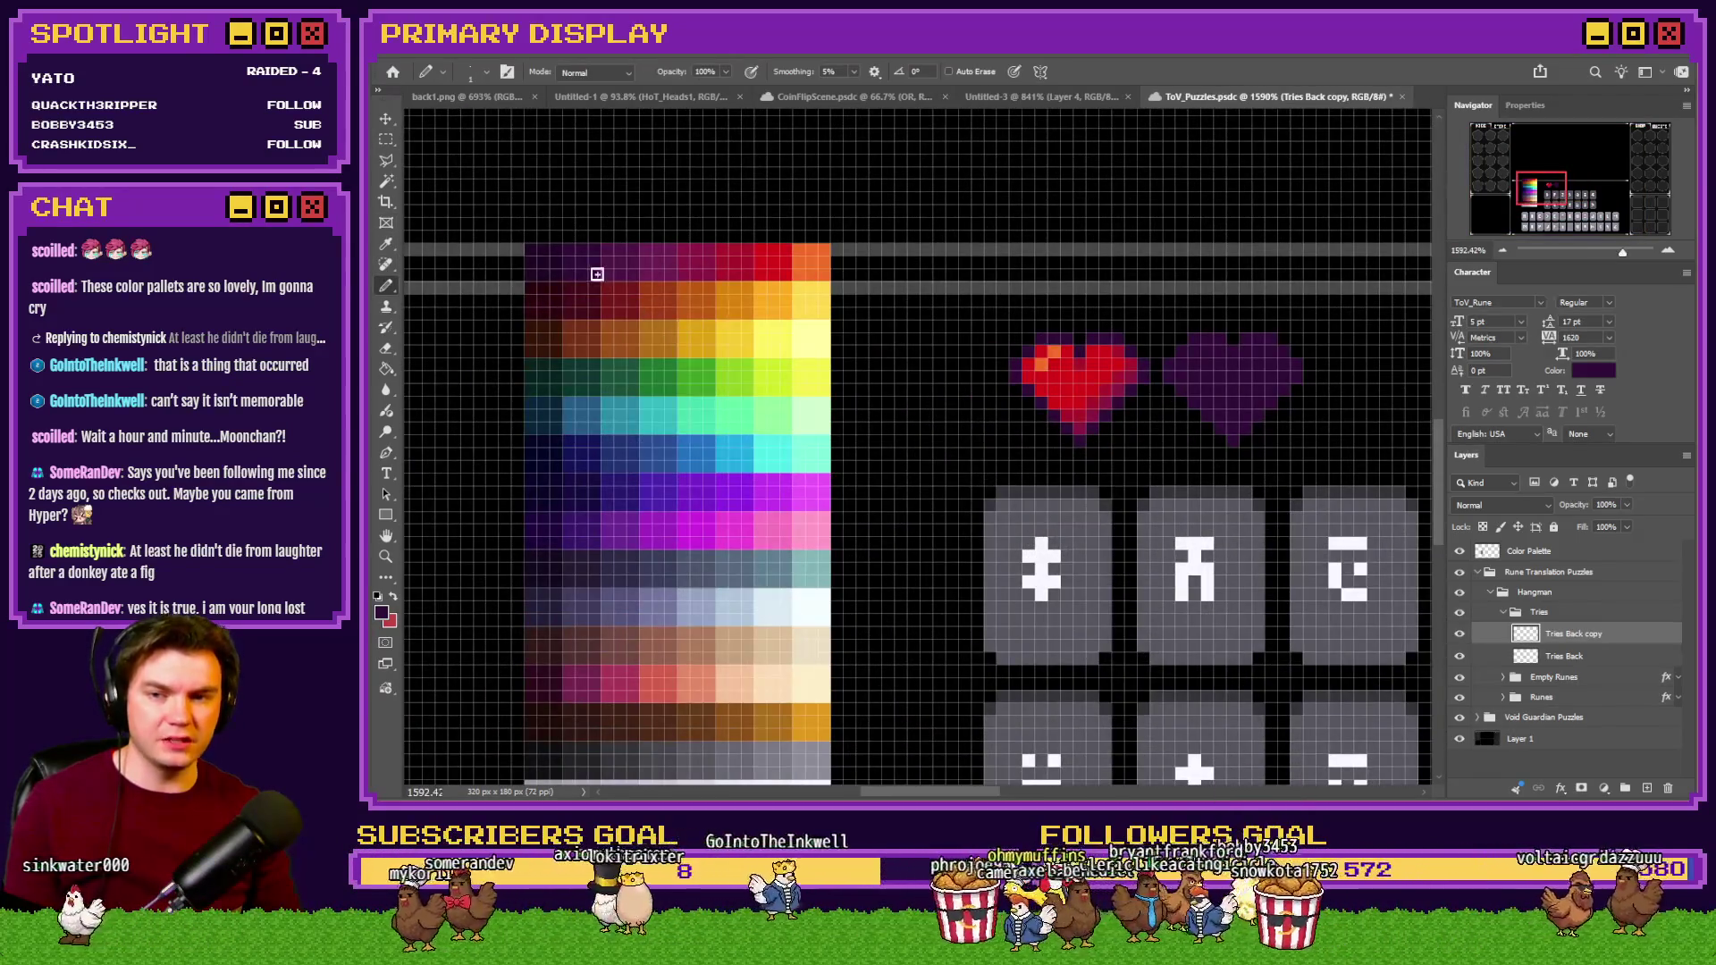
key(ctrl+z)
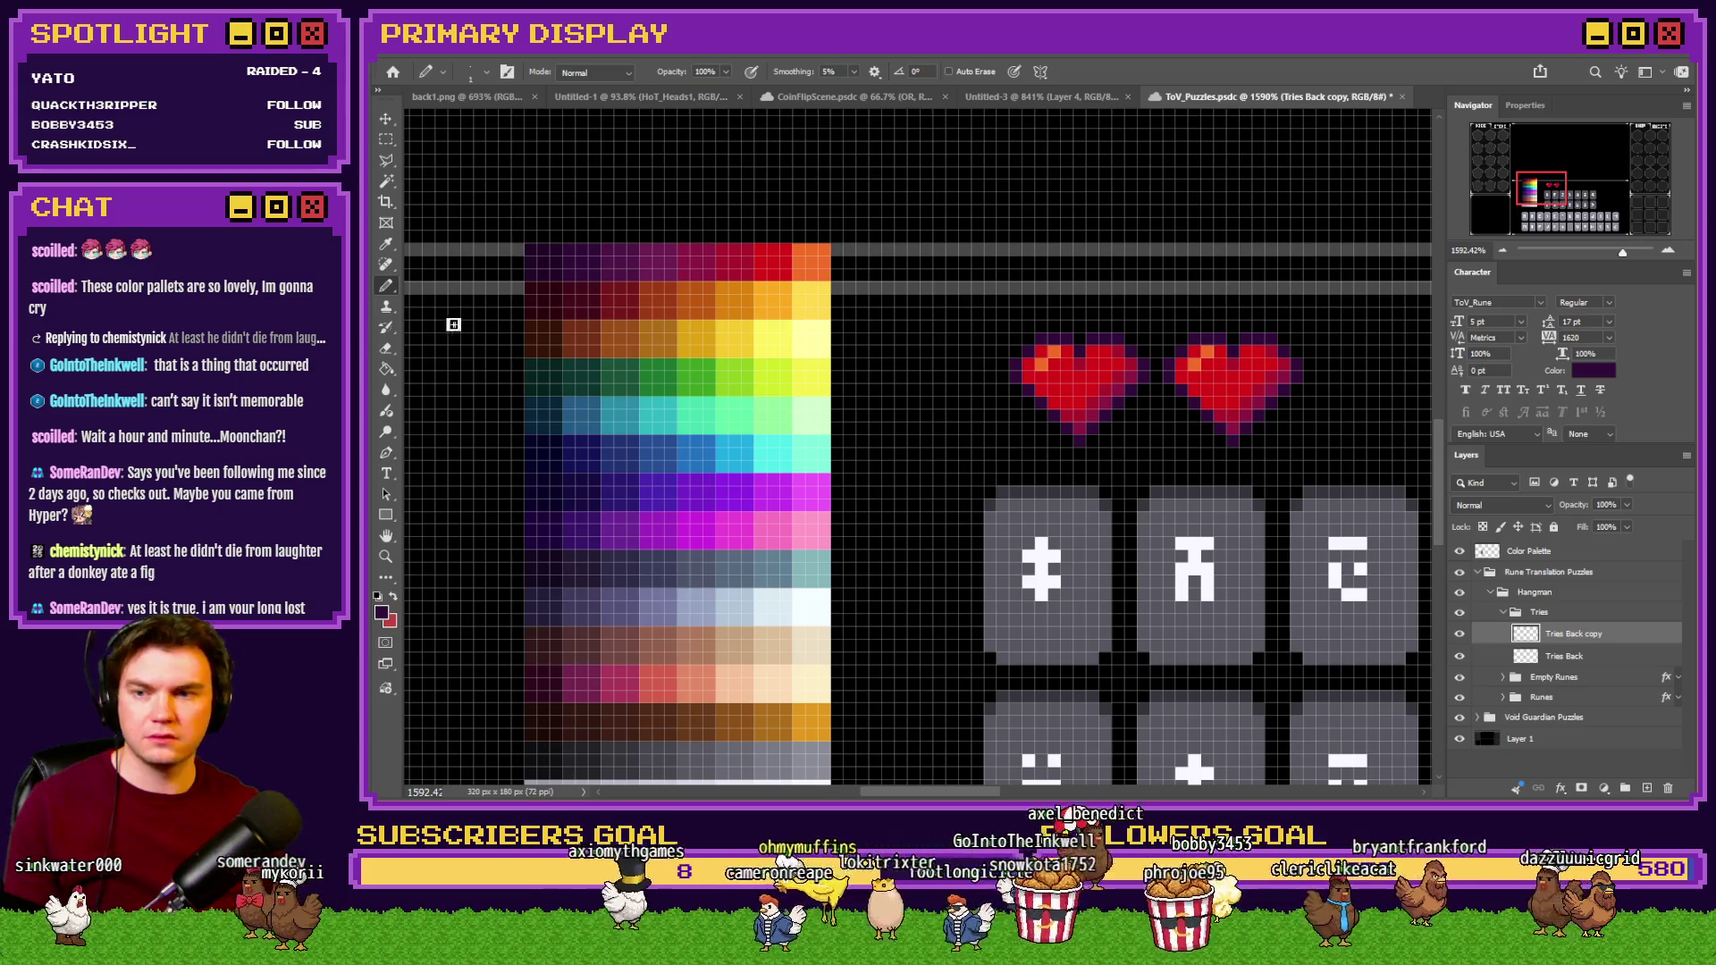
Pick dark purple from the palette and refill every area of the second heart with it.
click(391, 370)
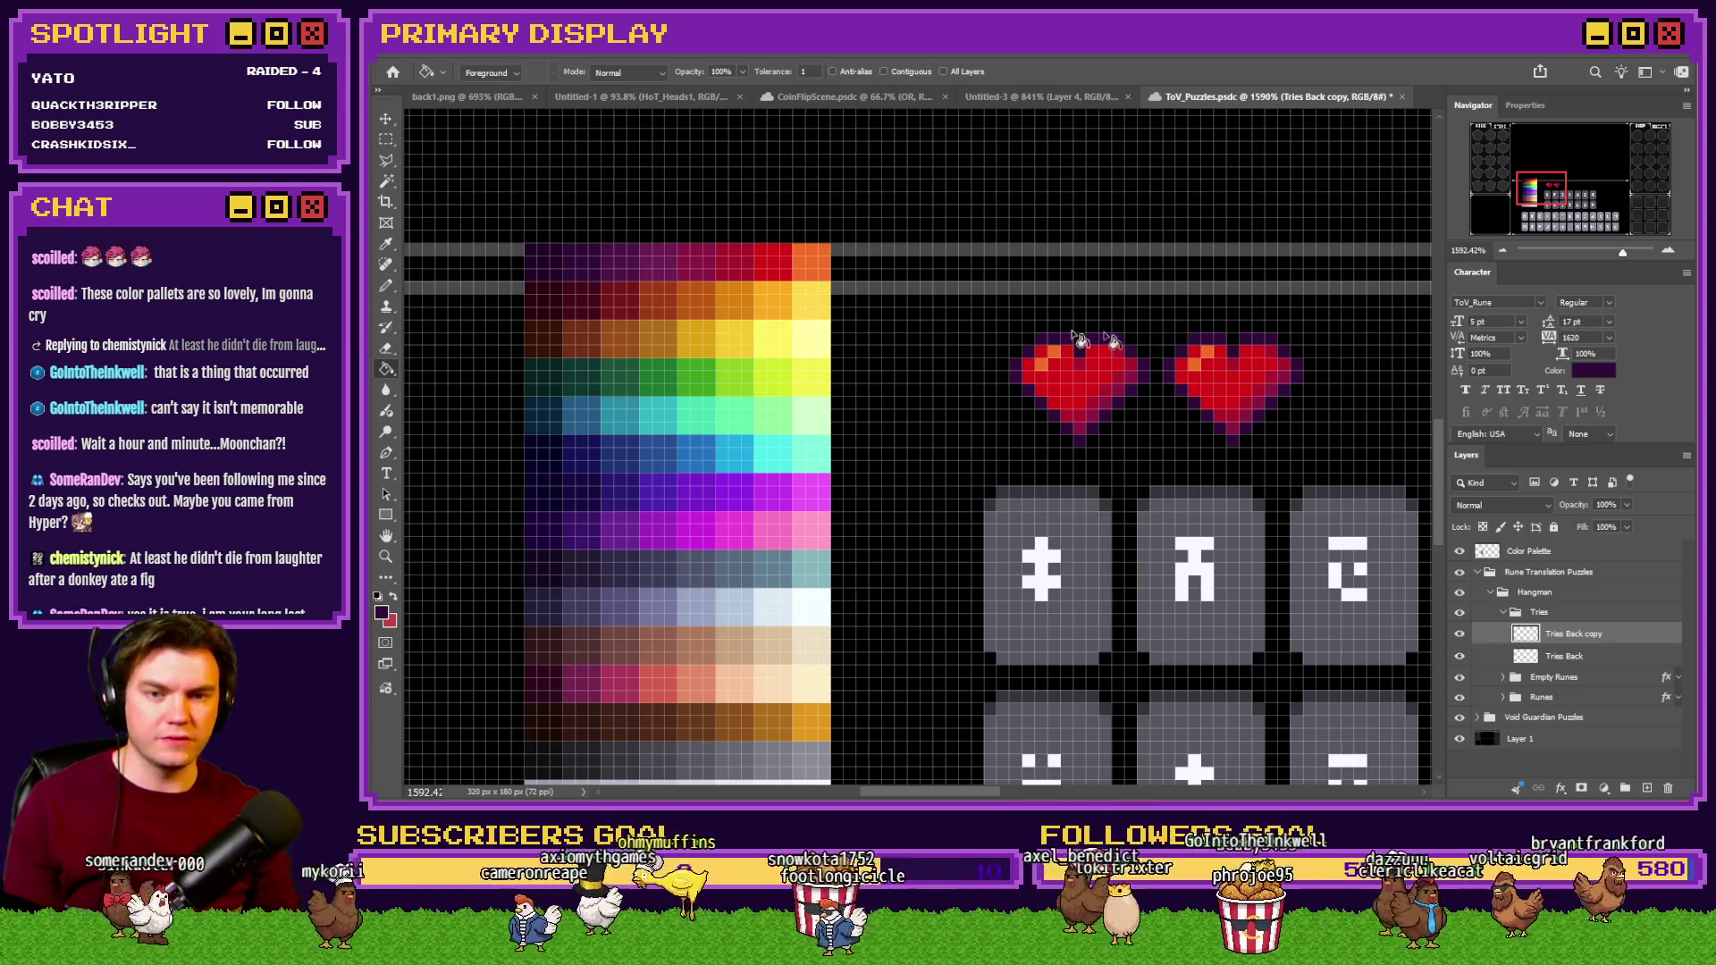
alt+click(631, 253)
drag(630, 253, 545, 253)
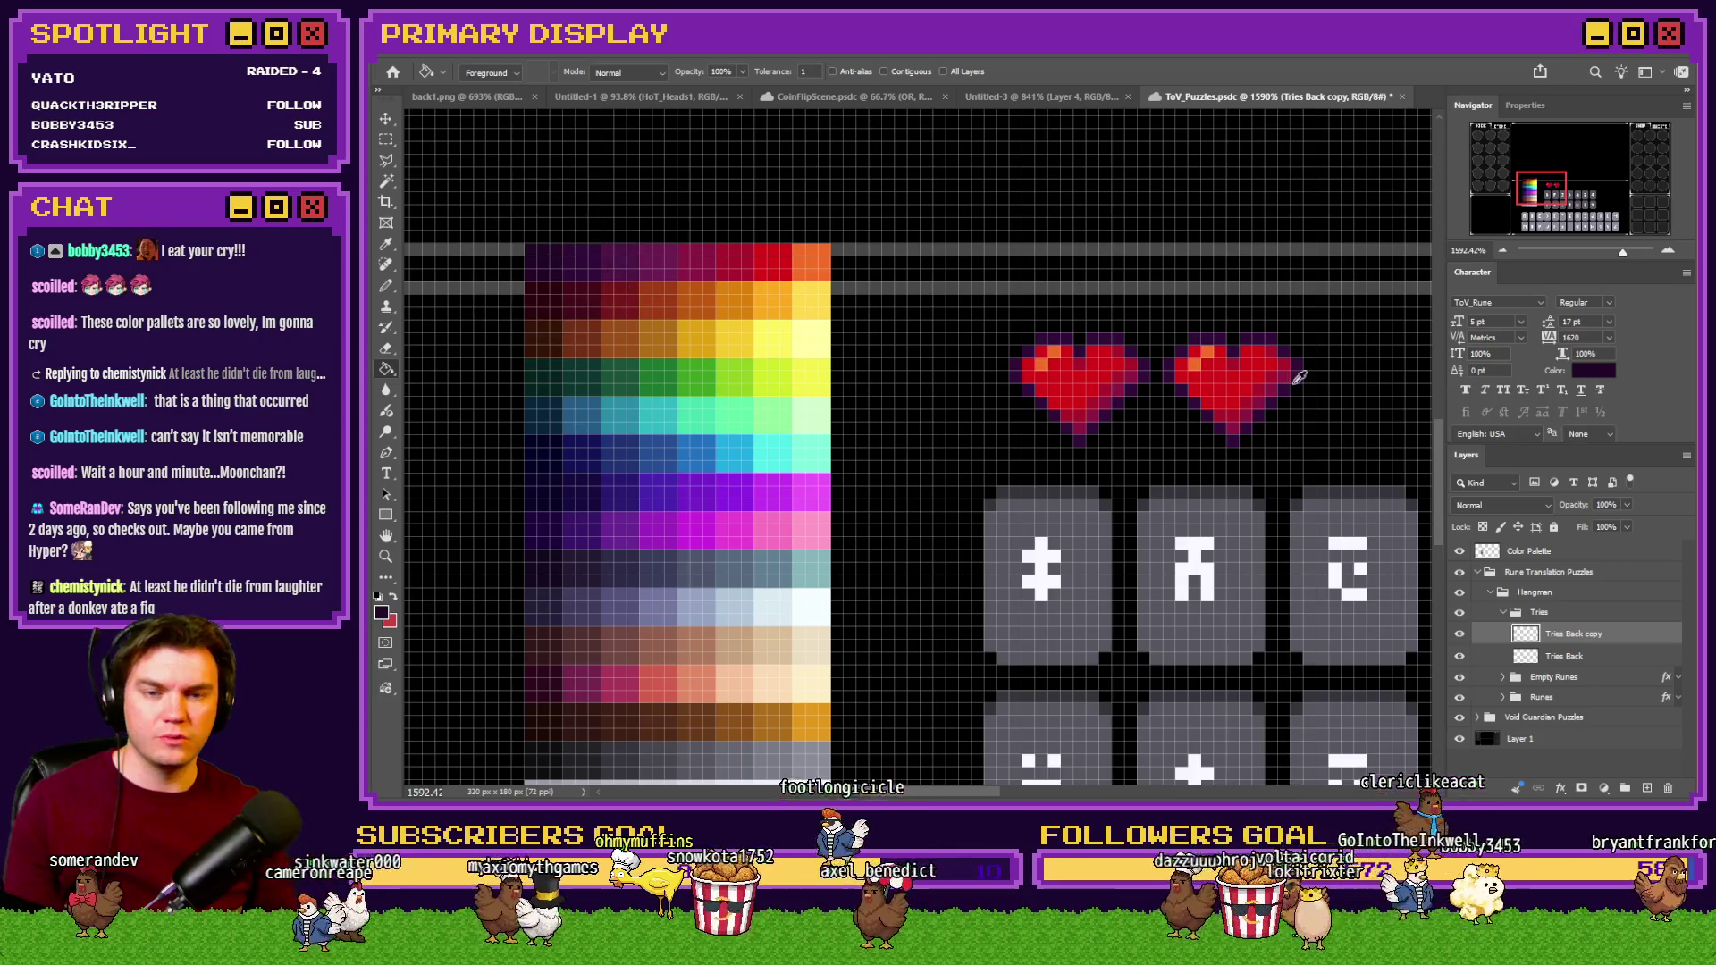
scroll(1151, 344, up, 2)
click(1150, 344)
click(1153, 337)
click(1189, 354)
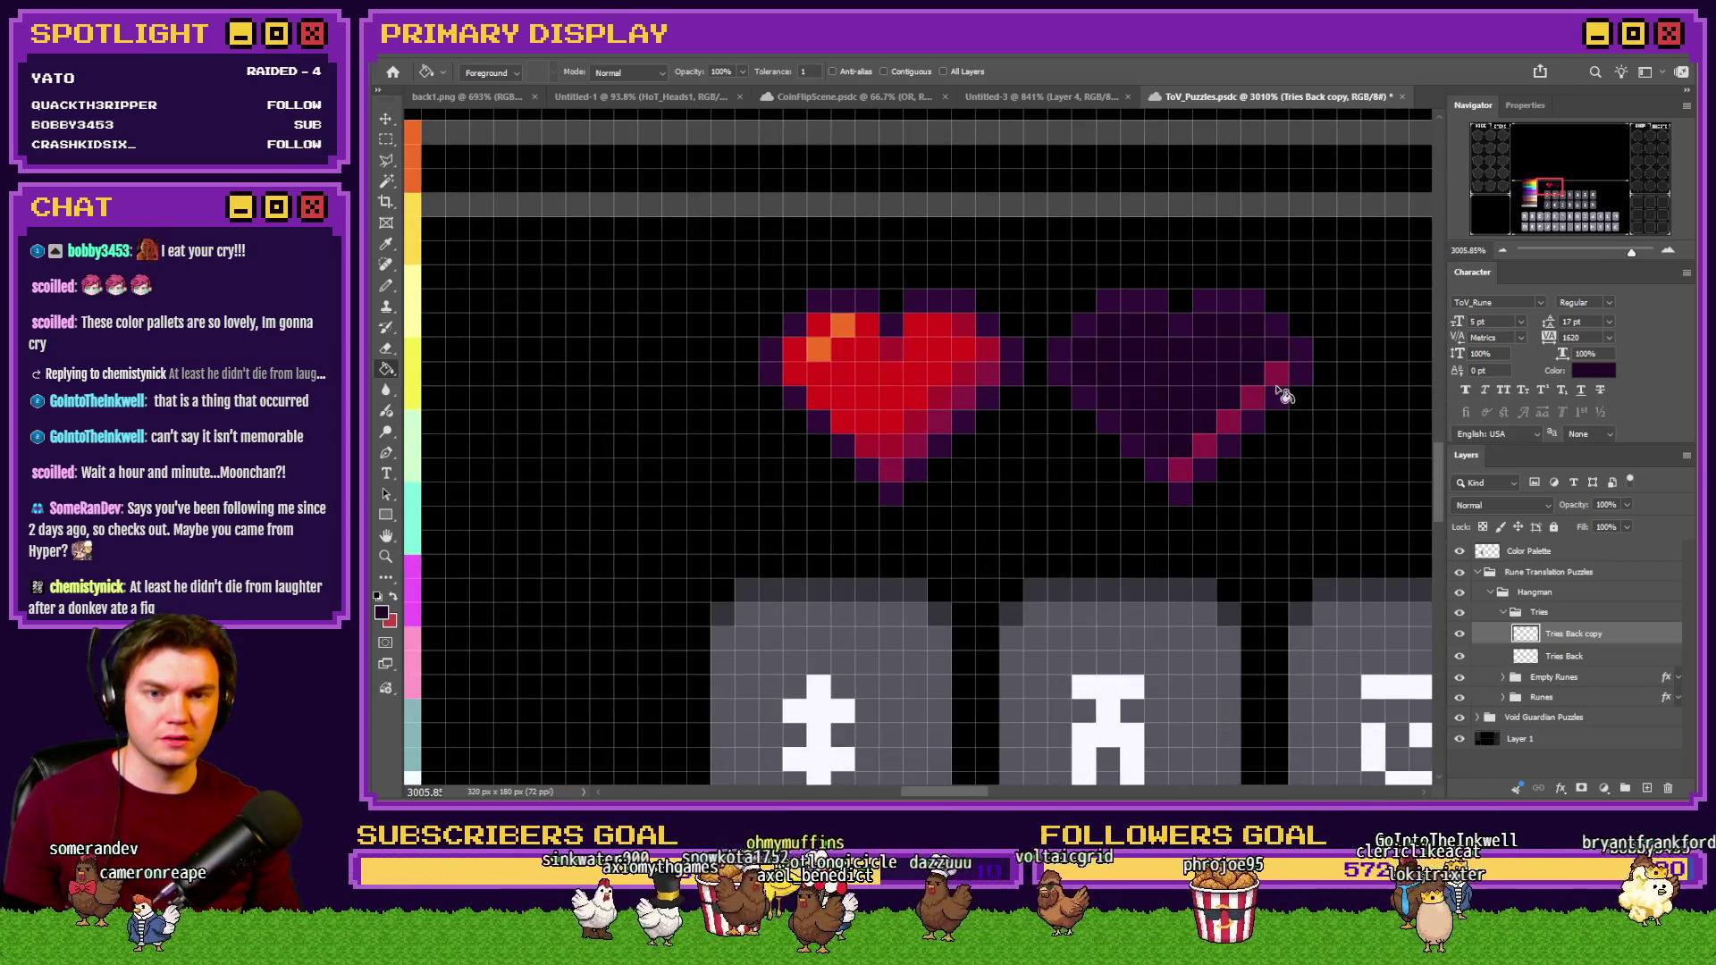
click(1284, 387)
scroll(1081, 411, down, 6)
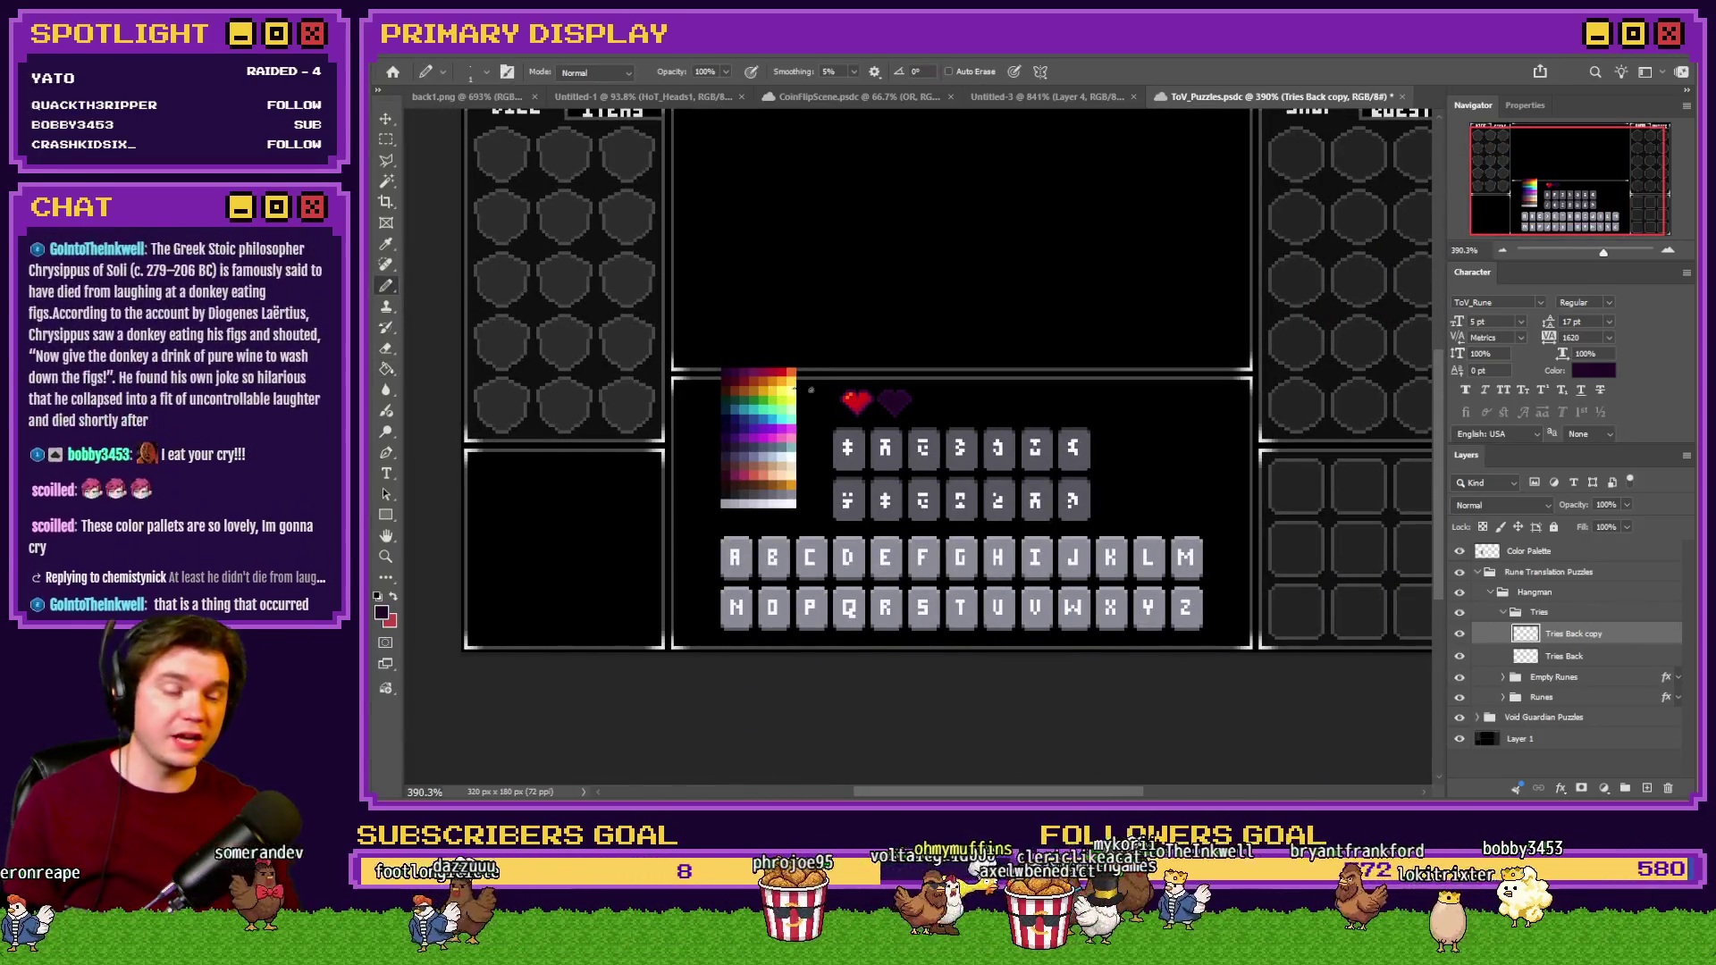
Paint dark grey along the purple heart's top, left and right sides.
key(b)
scroll(831, 403, up, 2)
scroll(751, 385, up, 2)
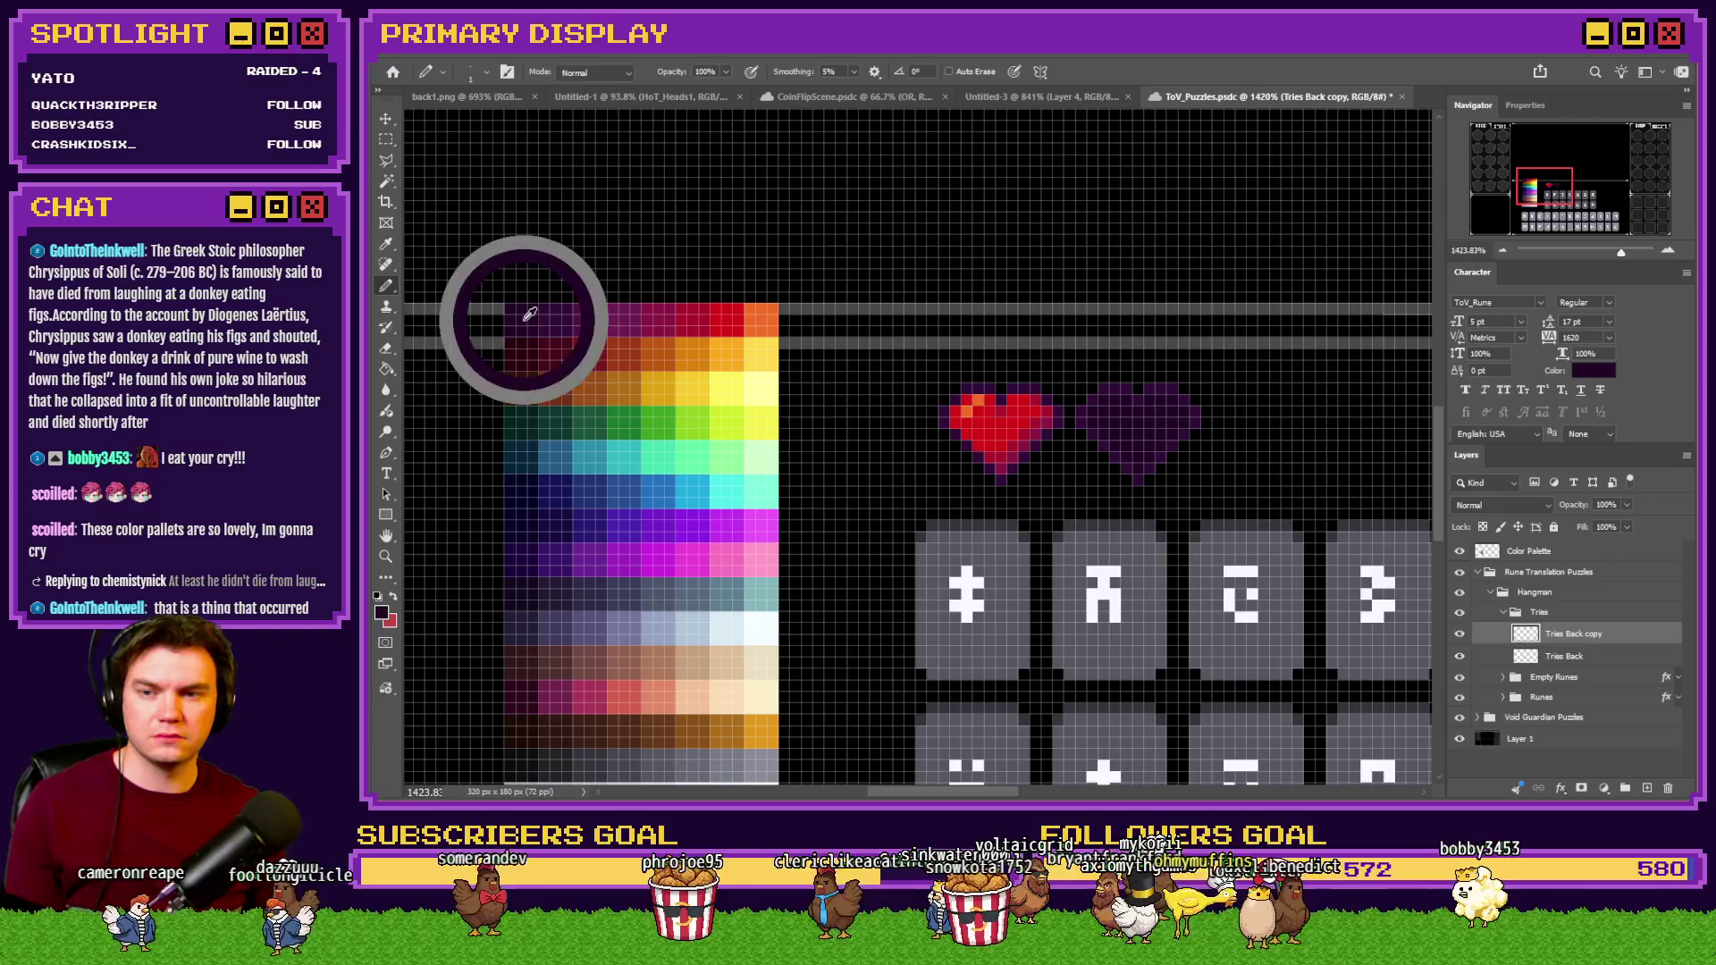
scroll(666, 512, down, 3)
drag(563, 558, 512, 556)
scroll(959, 261, up, 2)
scroll(1004, 299, up, 4)
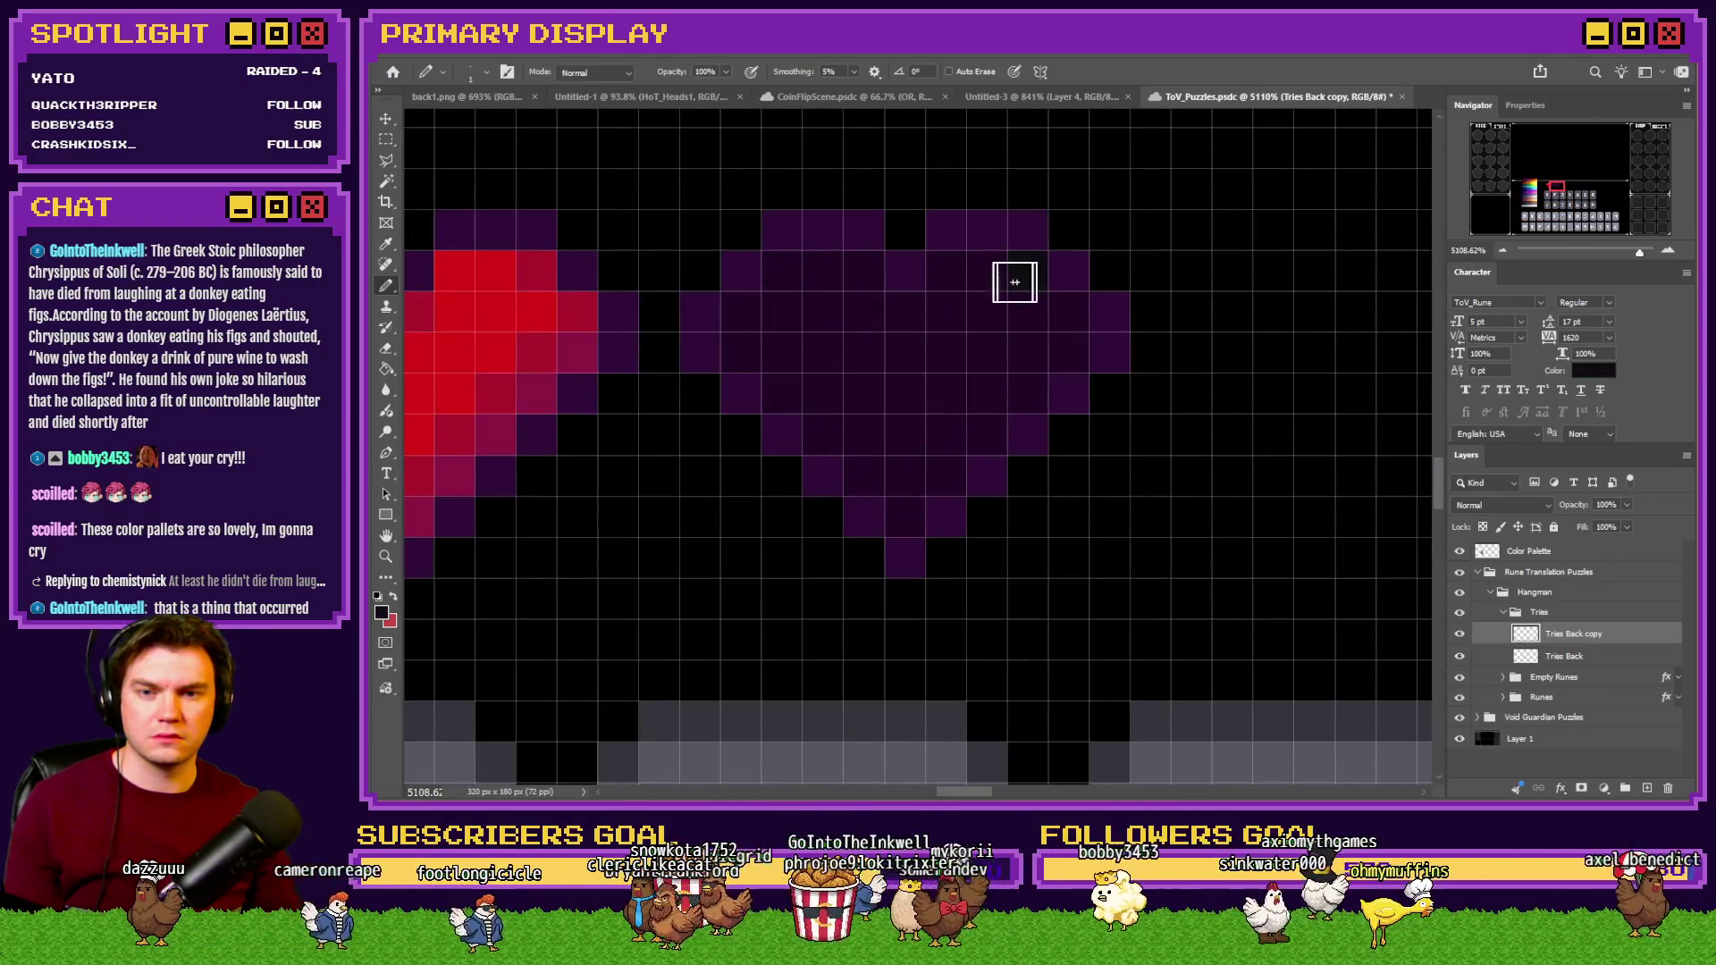
mouse_move(890, 311)
mouse_down()
mouse_move(851, 277)
mouse_move(750, 307)
mouse_move(742, 350)
mouse_up()
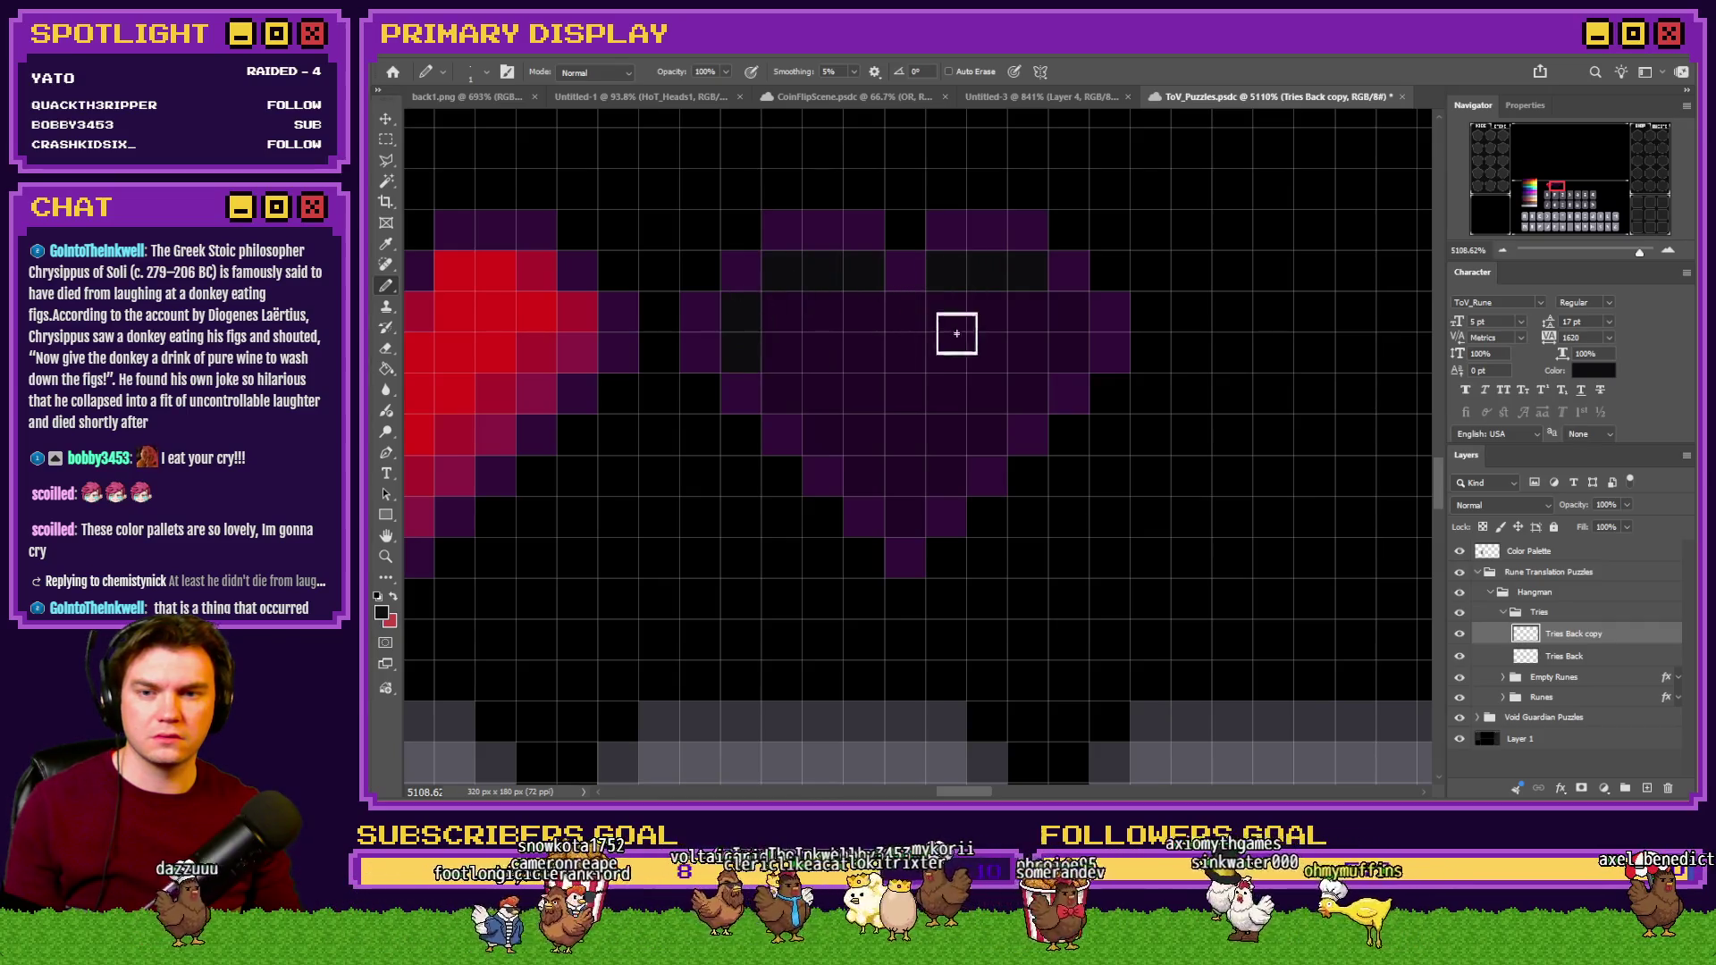
mouse_move(1004, 319)
mouse_down()
mouse_move(1061, 333)
mouse_move(930, 474)
mouse_move(878, 481)
mouse_move(750, 367)
mouse_up()
scroll(822, 490, down, 4)
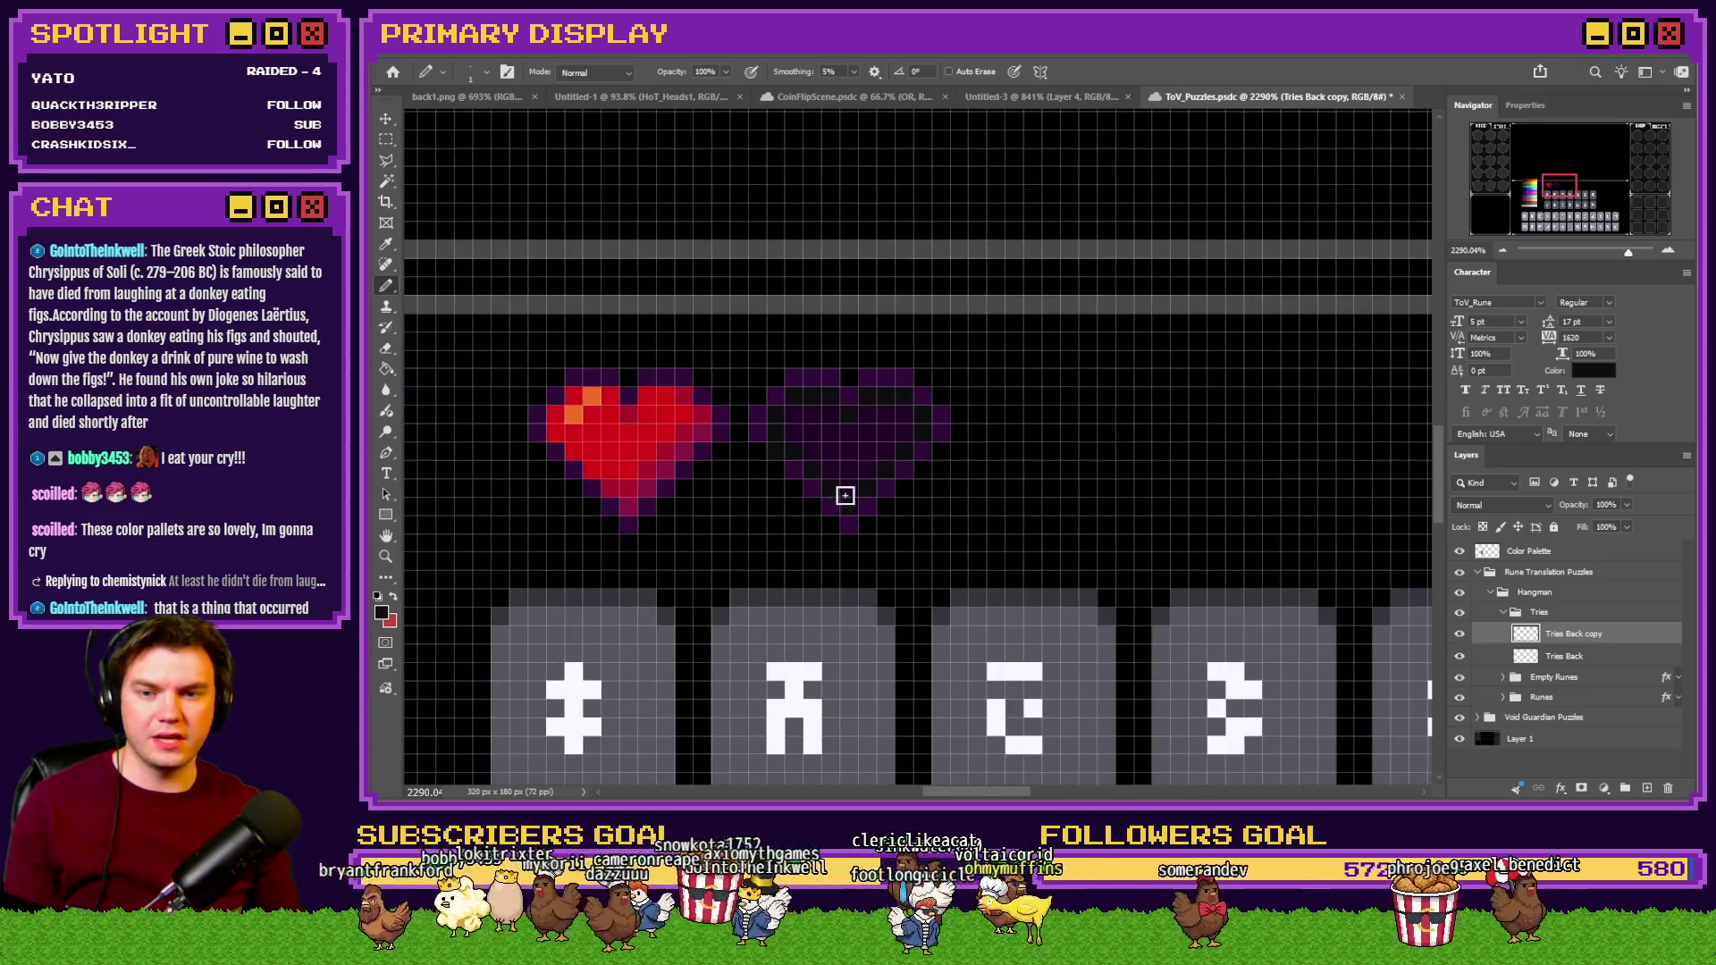
scroll(888, 474, down, 5)
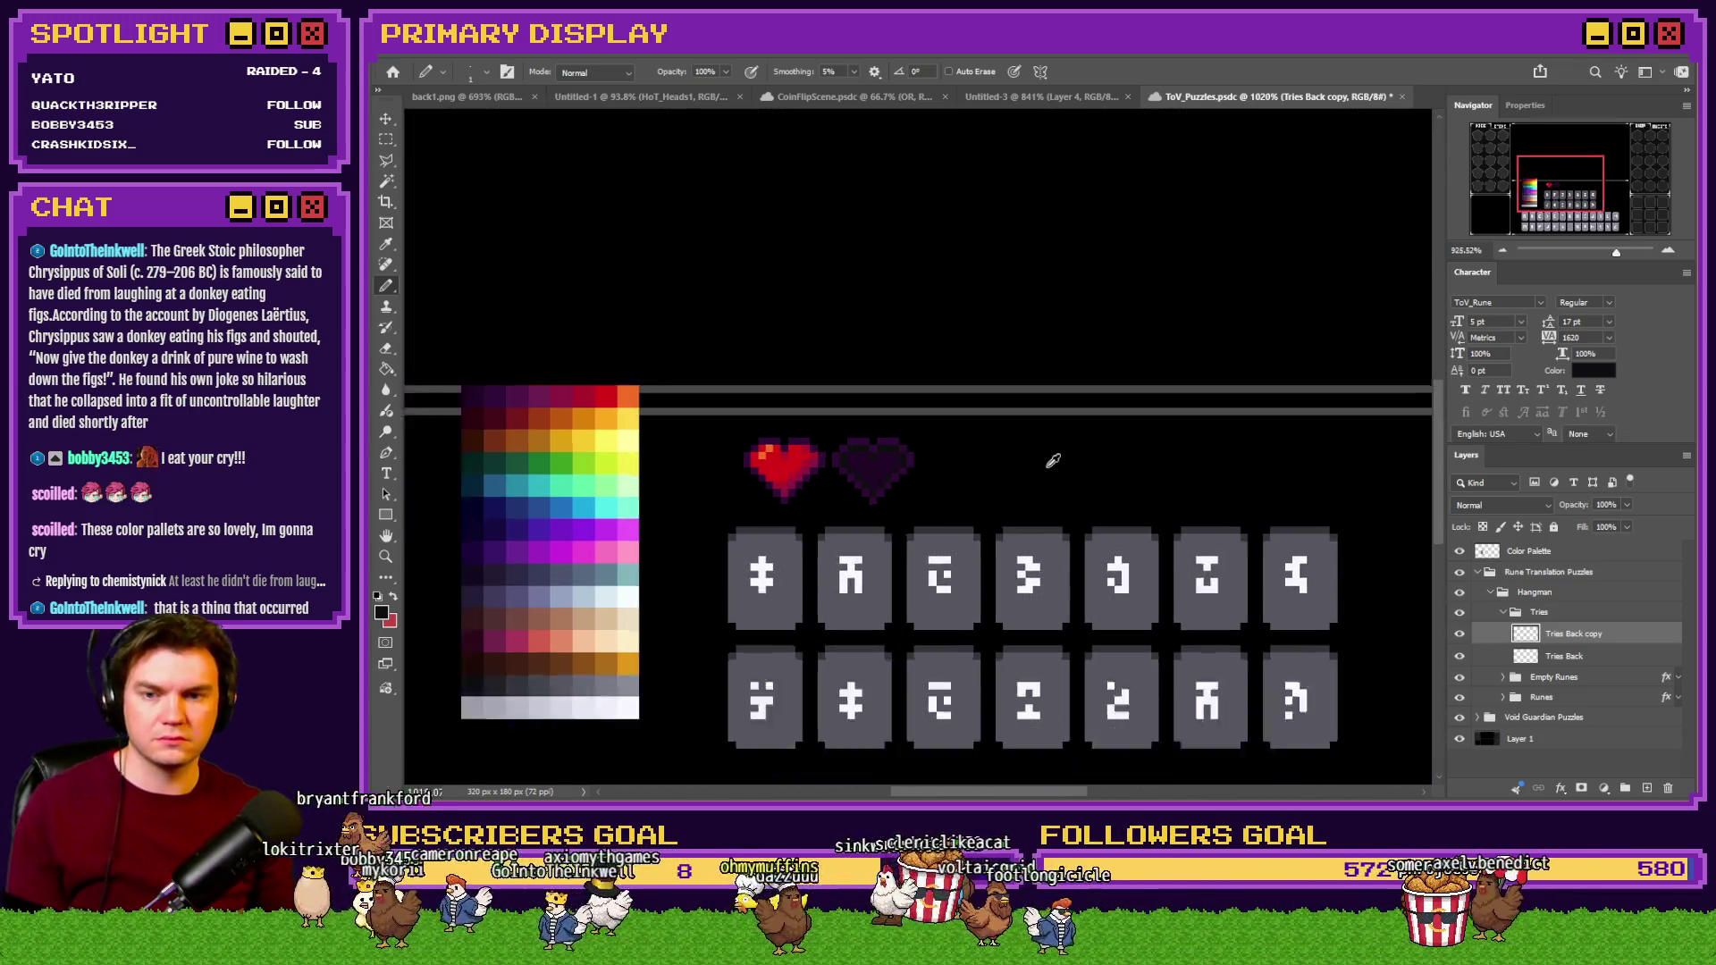
scroll(1043, 463, up, 5)
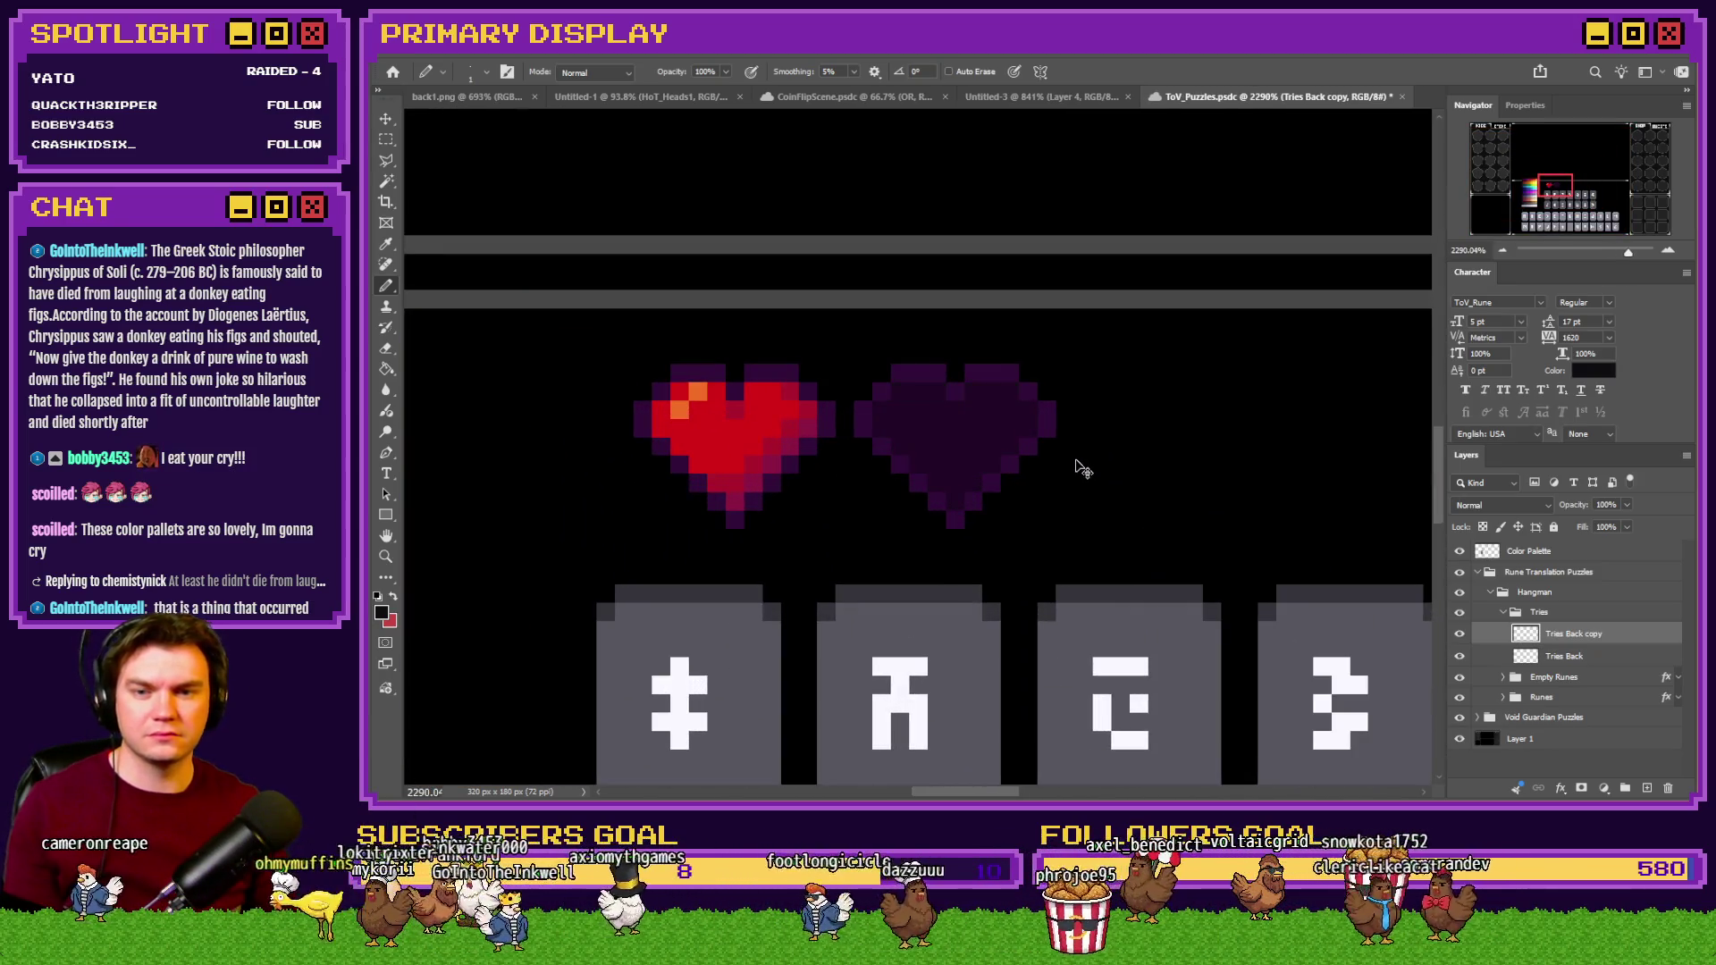
scroll(1080, 464, down, 6)
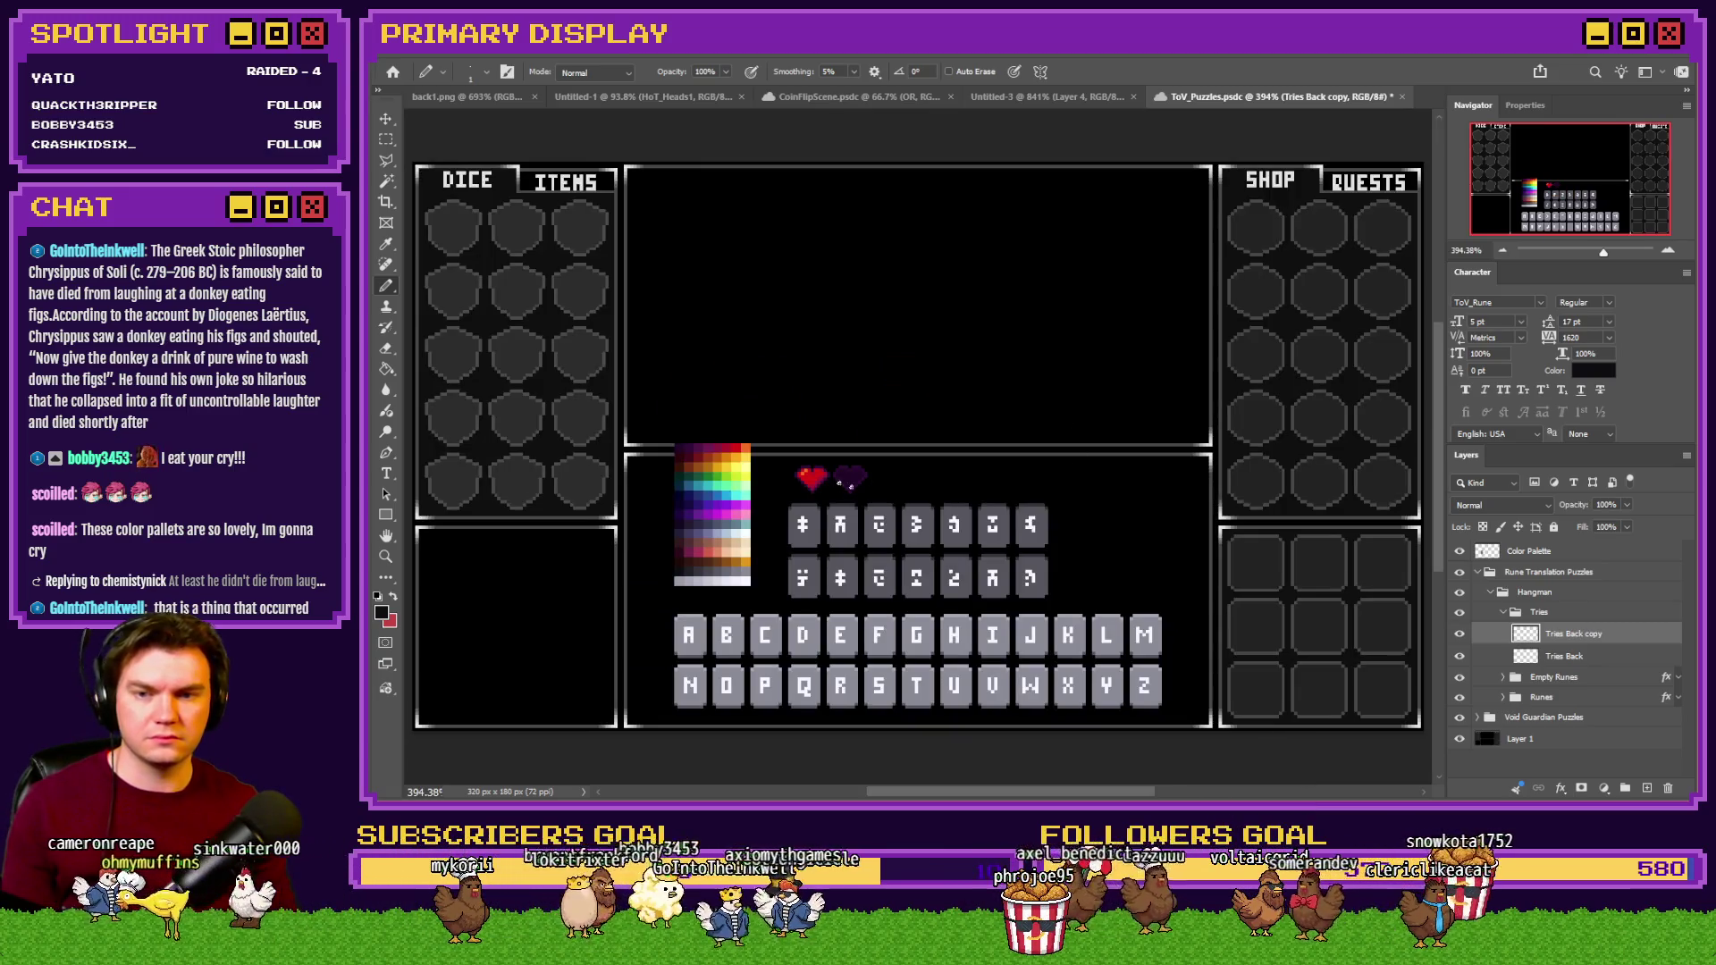
Copy the dark purple heart with the Rectangular Marquee to make a third heart.
key(m)
scroll(836, 483, up, 4)
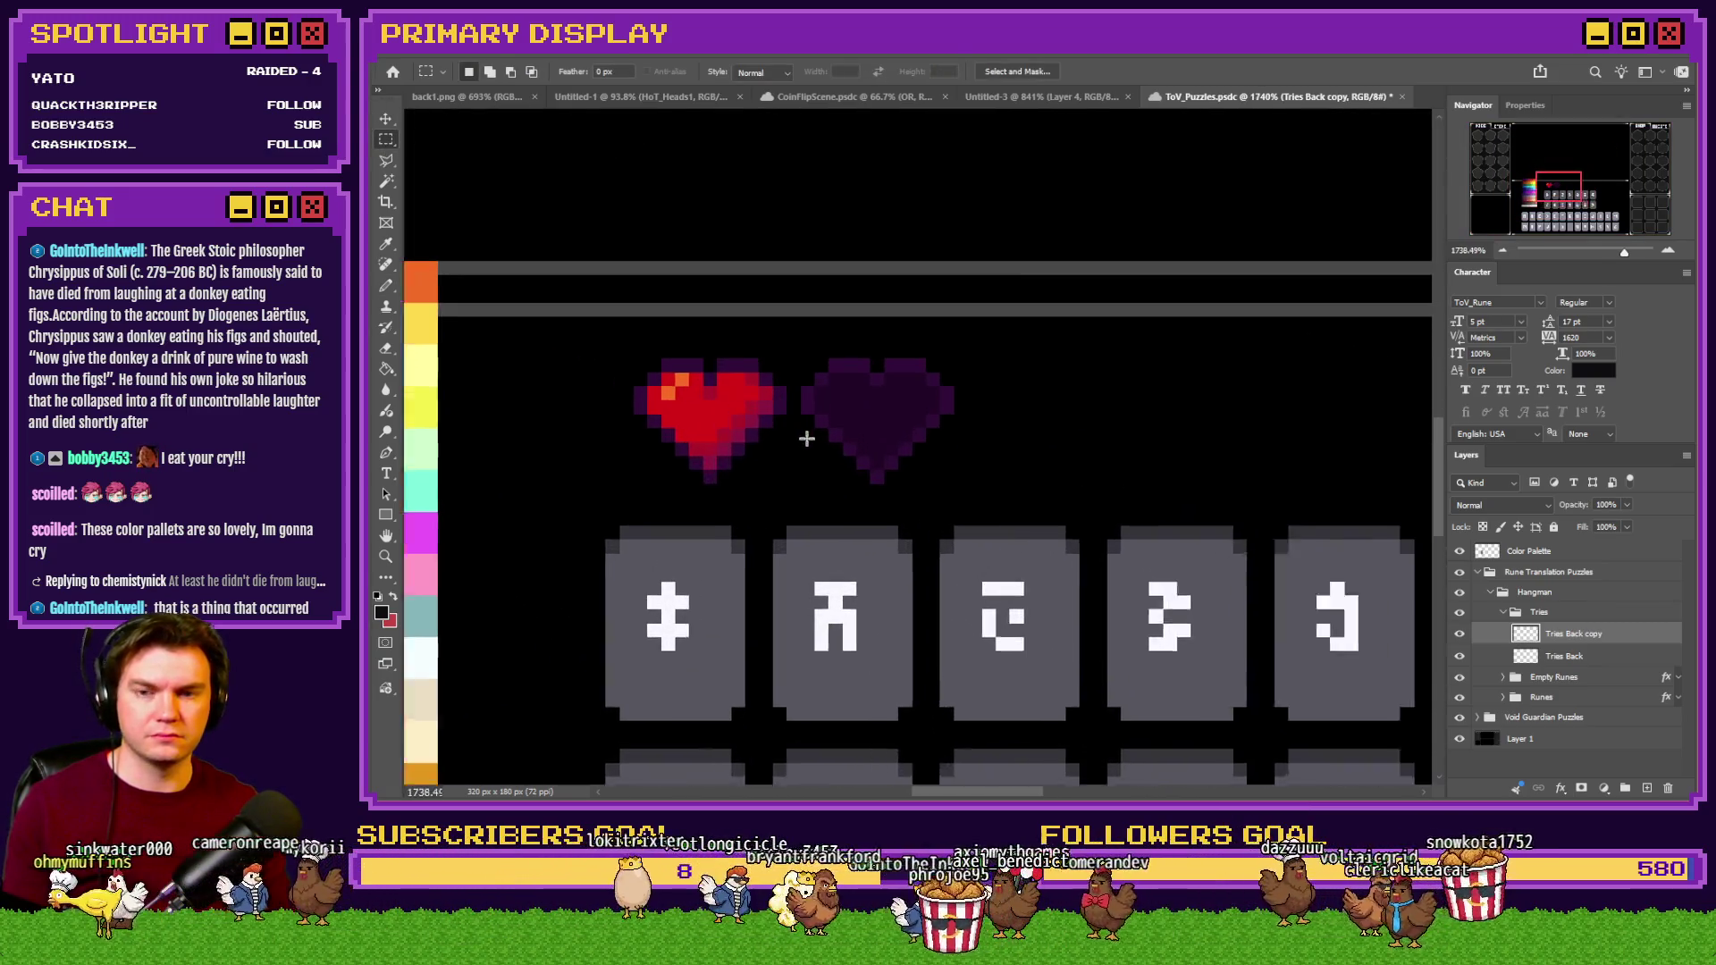
scroll(806, 438, up, 1)
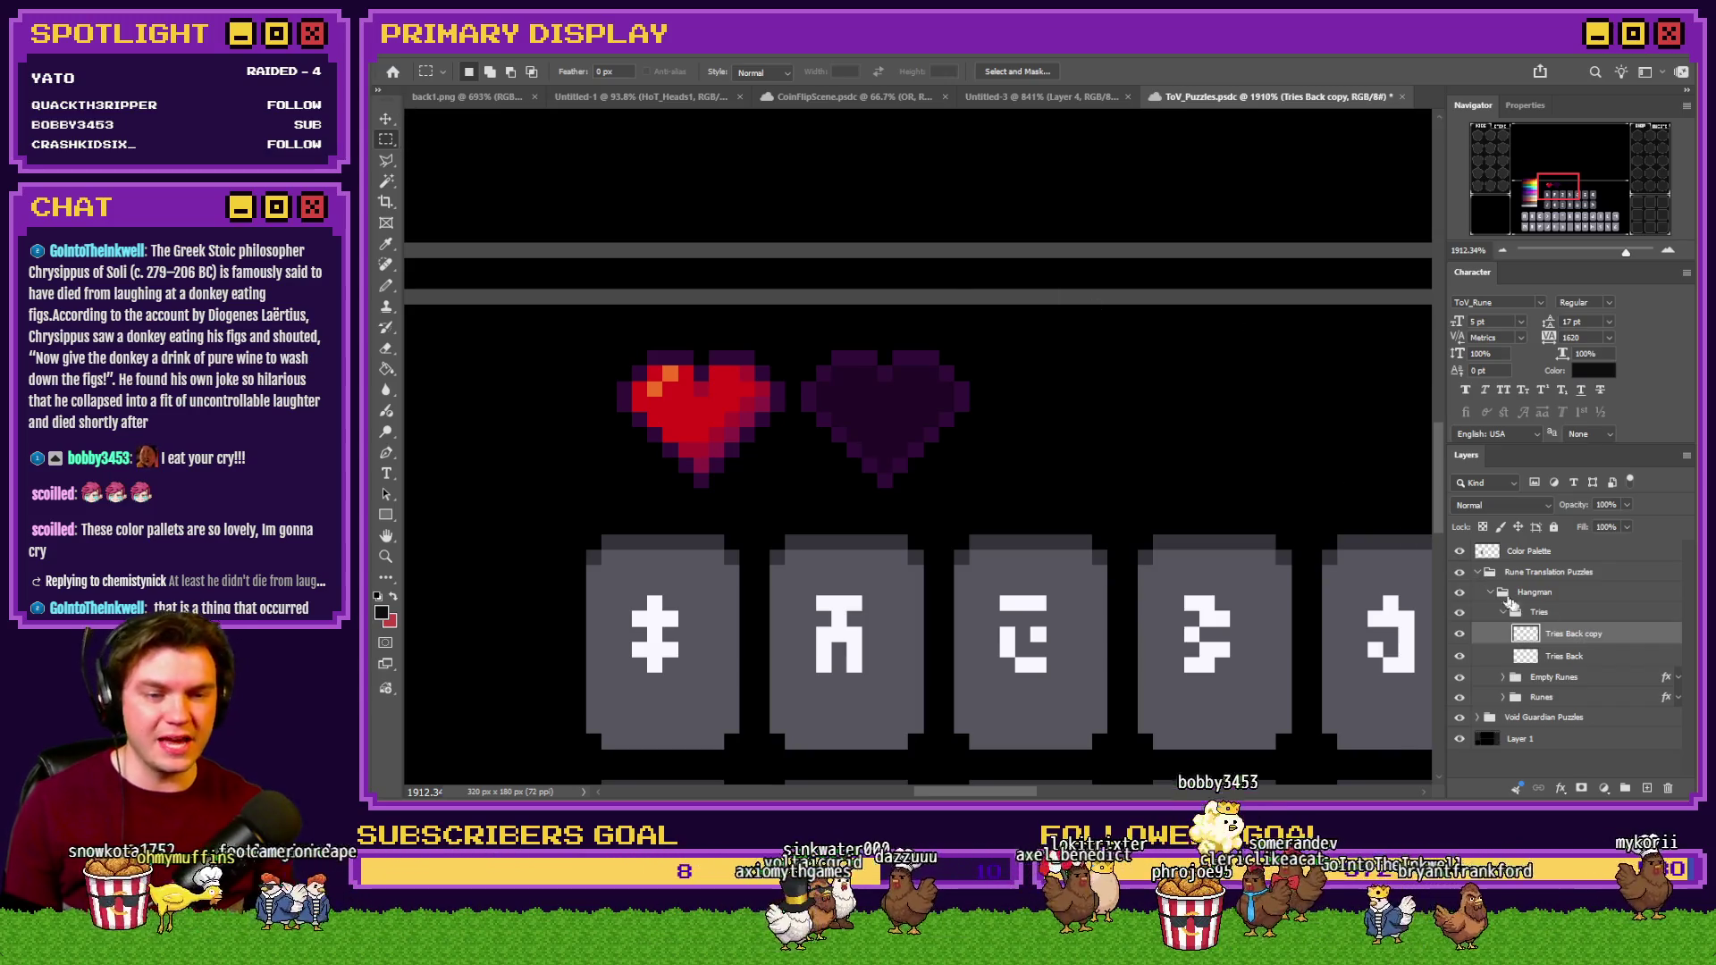
mouse_move(972, 341)
mouse_down()
mouse_move(1005, 387)
mouse_move(1162, 383)
mouse_move(1127, 380)
mouse_move(1106, 414)
mouse_up()
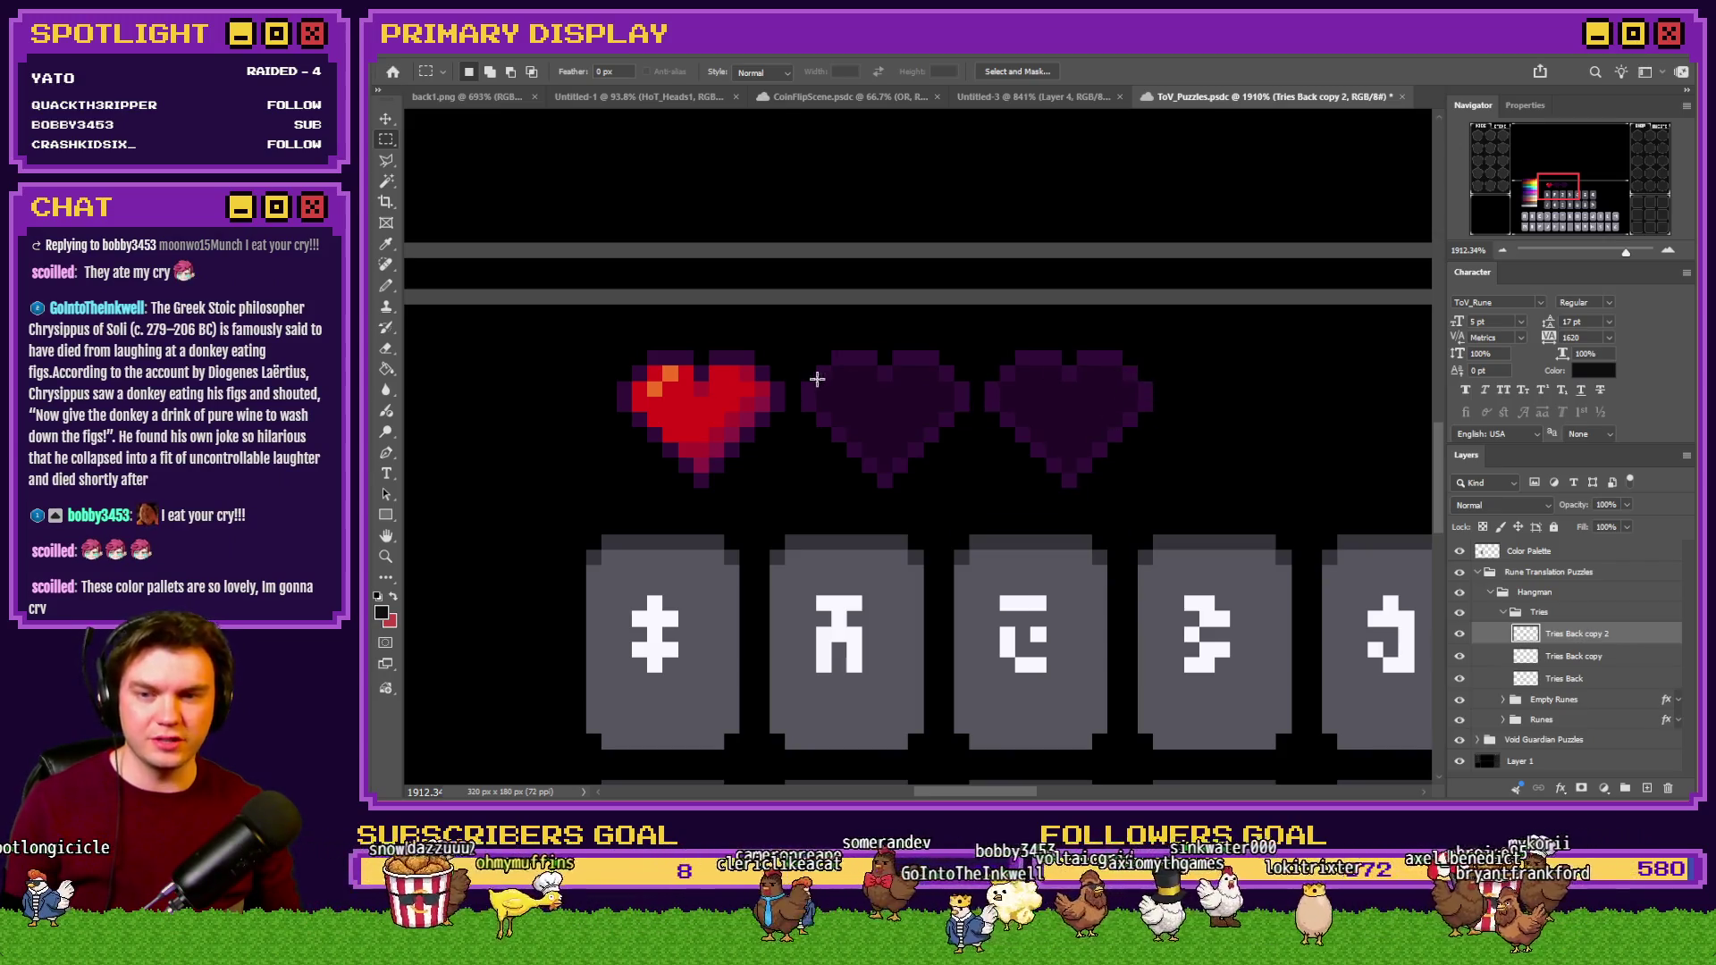
Alt-drag copies of the empty heart along the row until it holds six hearts.
scroll(826, 376, down, 2)
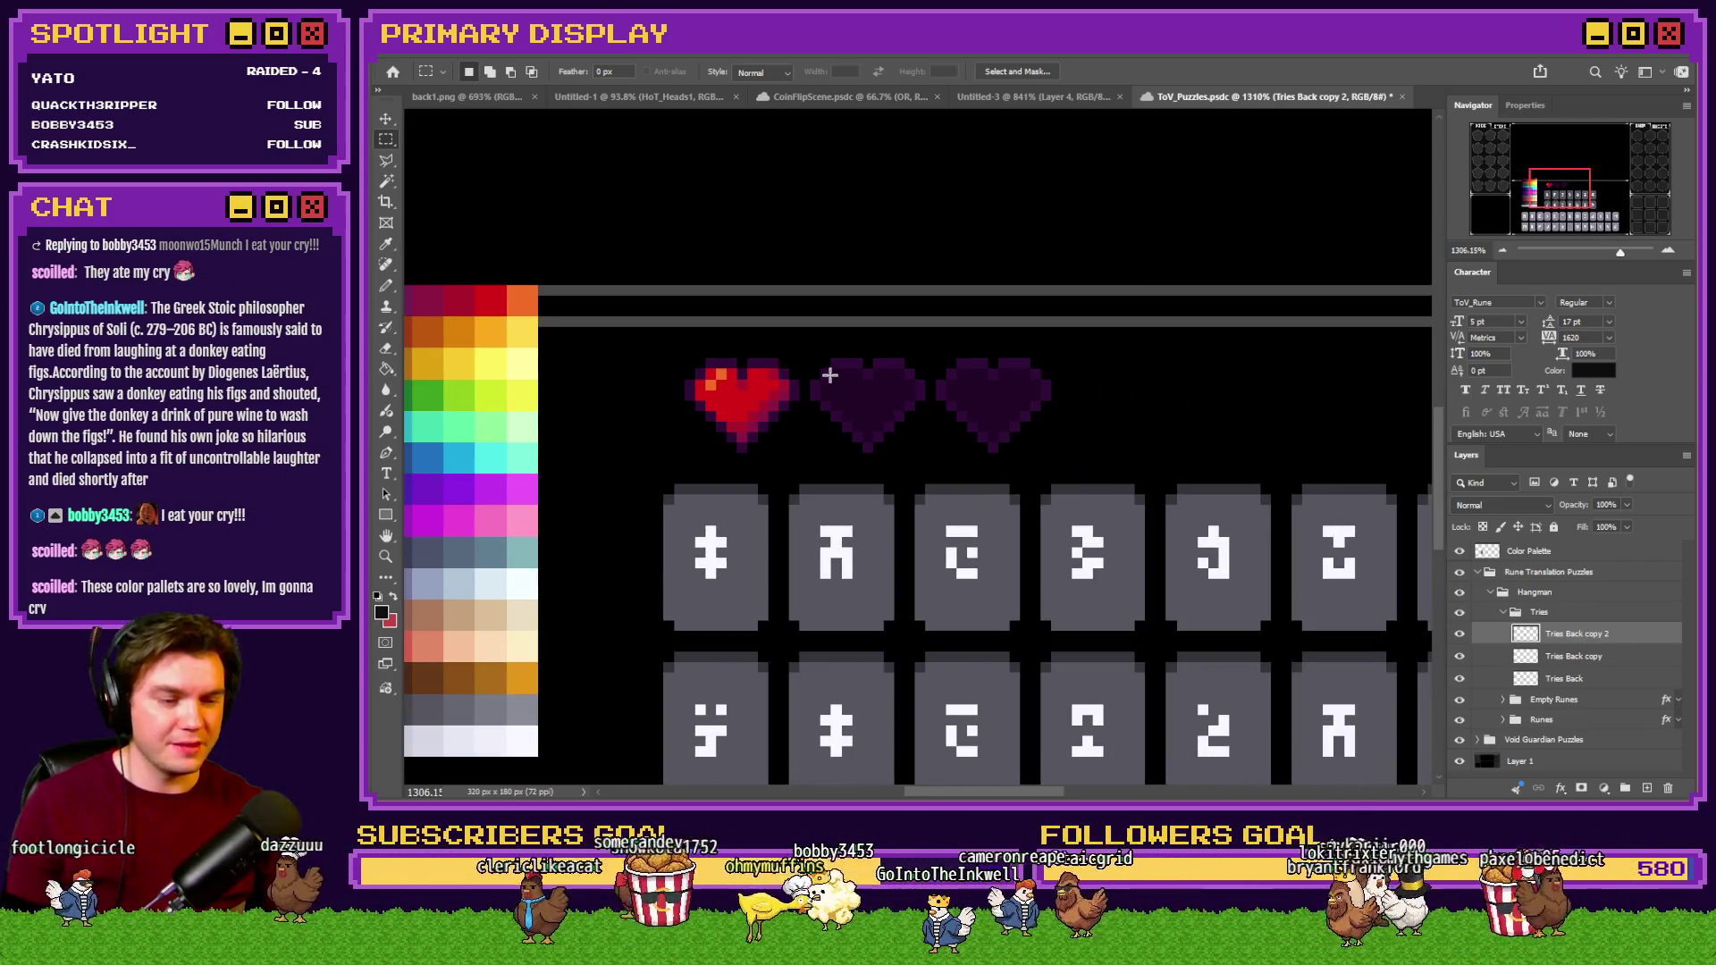
scroll(830, 378, up, 1)
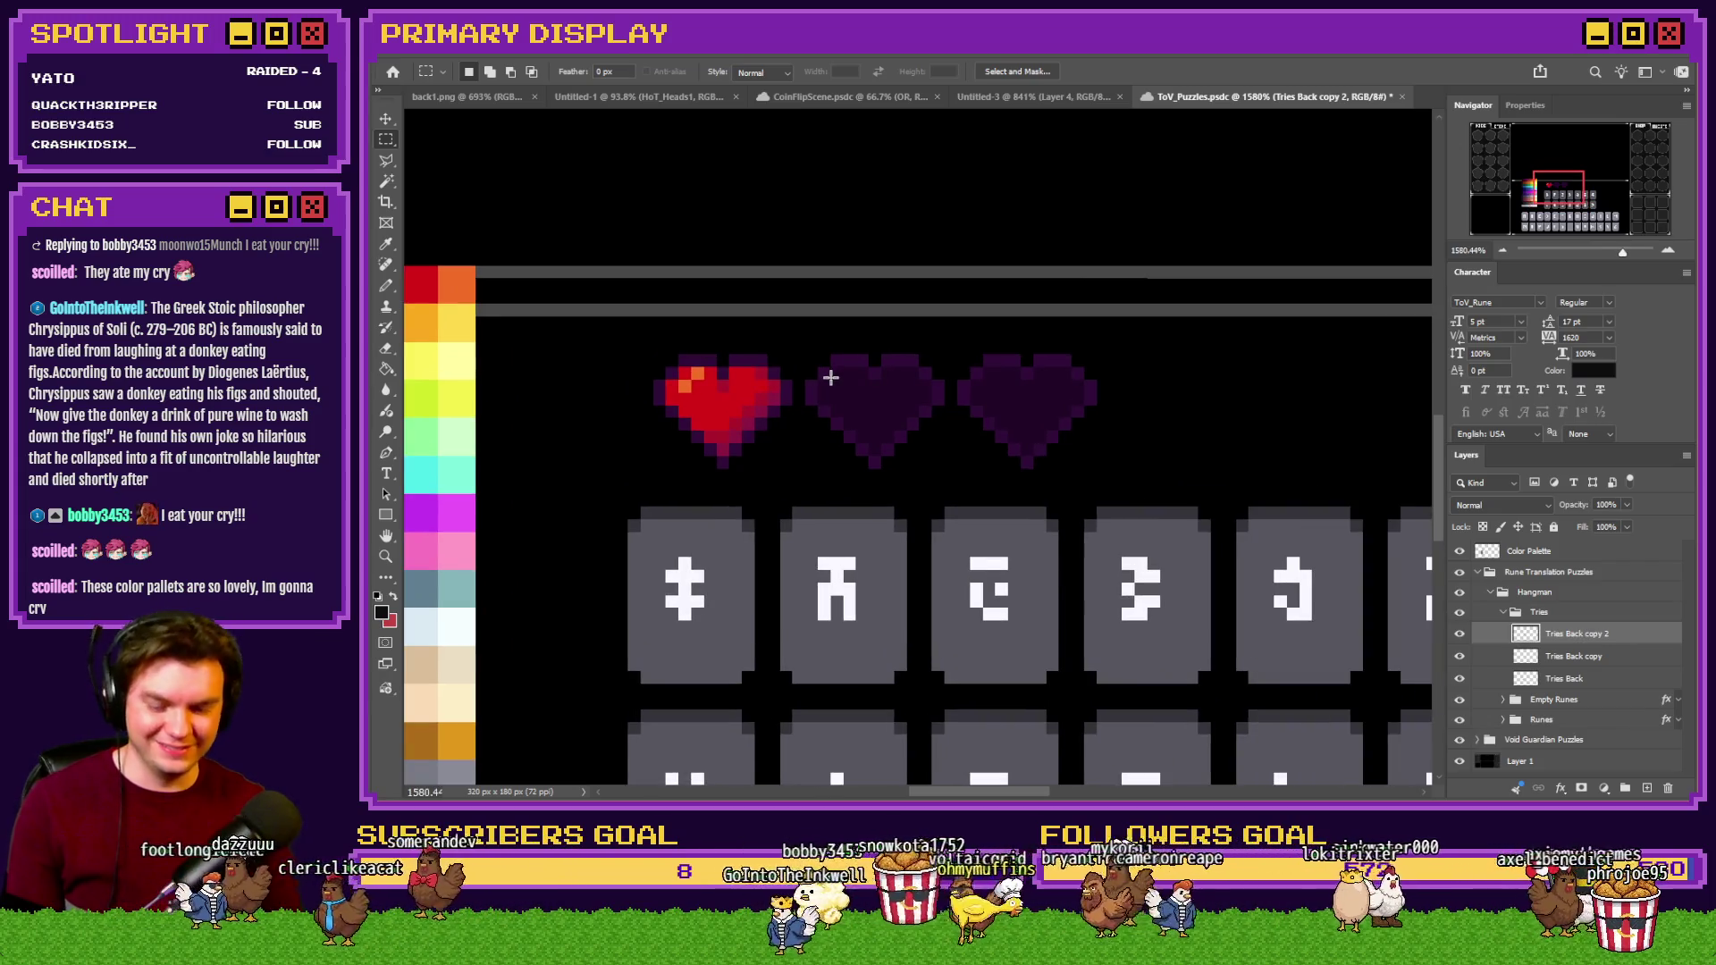
mouse_move(846, 399)
mouse_down()
mouse_move(1122, 371)
mouse_move(1157, 410)
mouse_up()
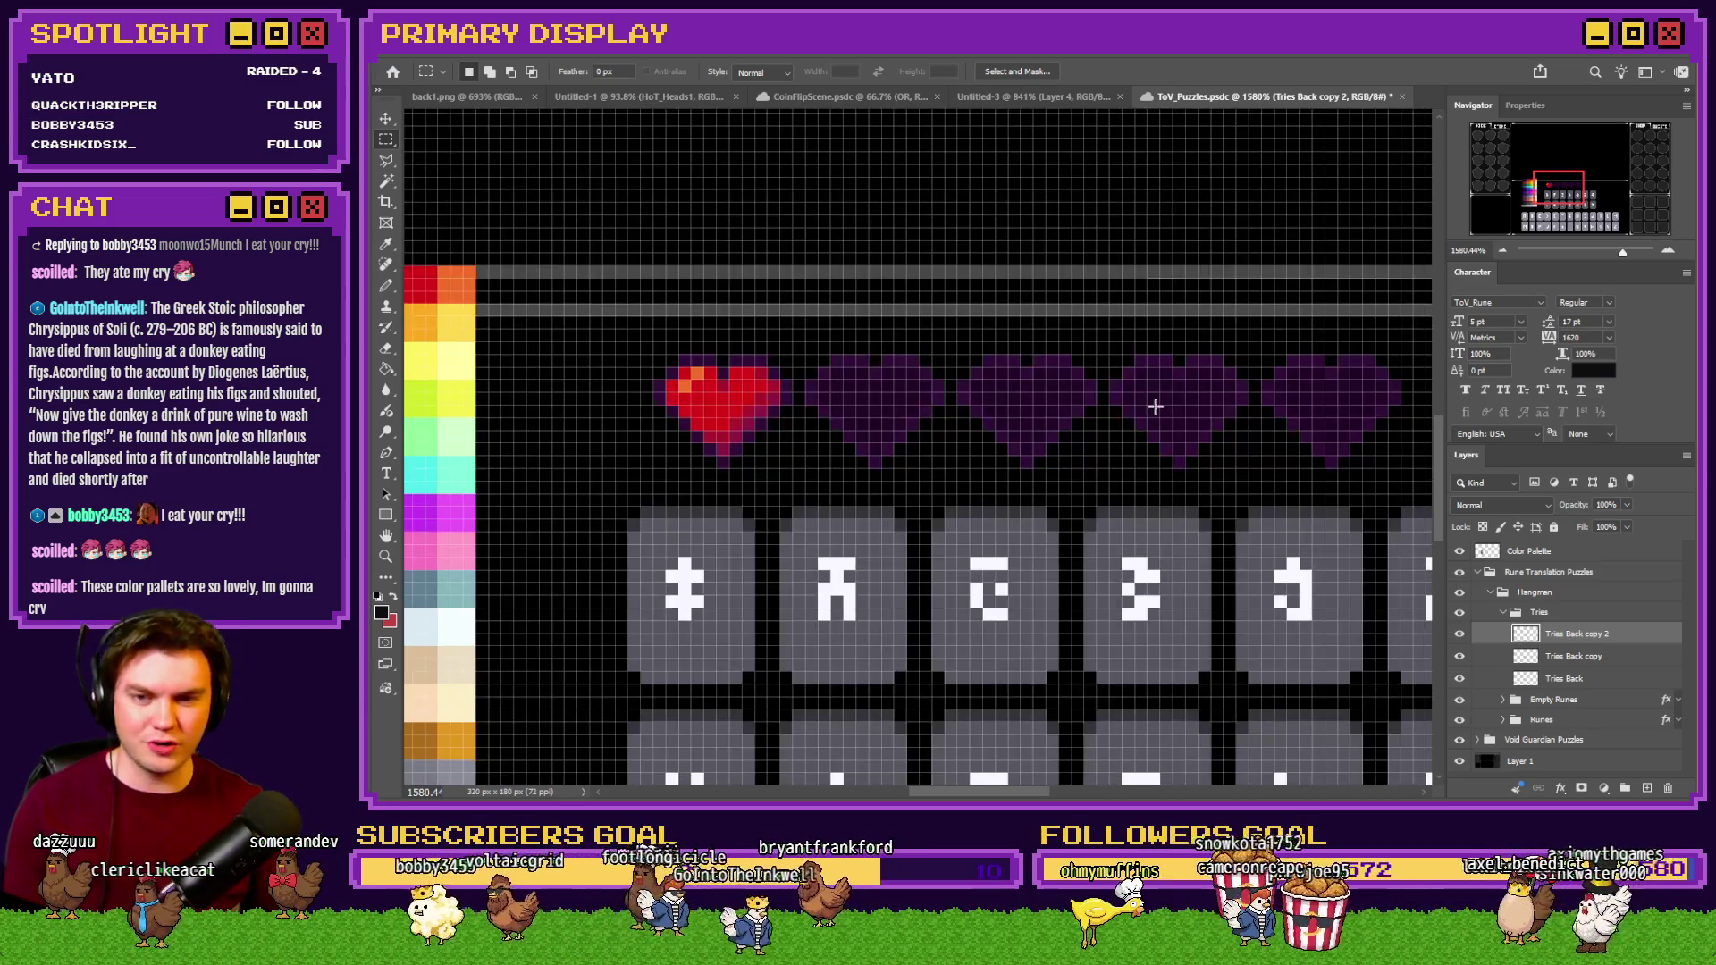
scroll(787, 438, down, 5)
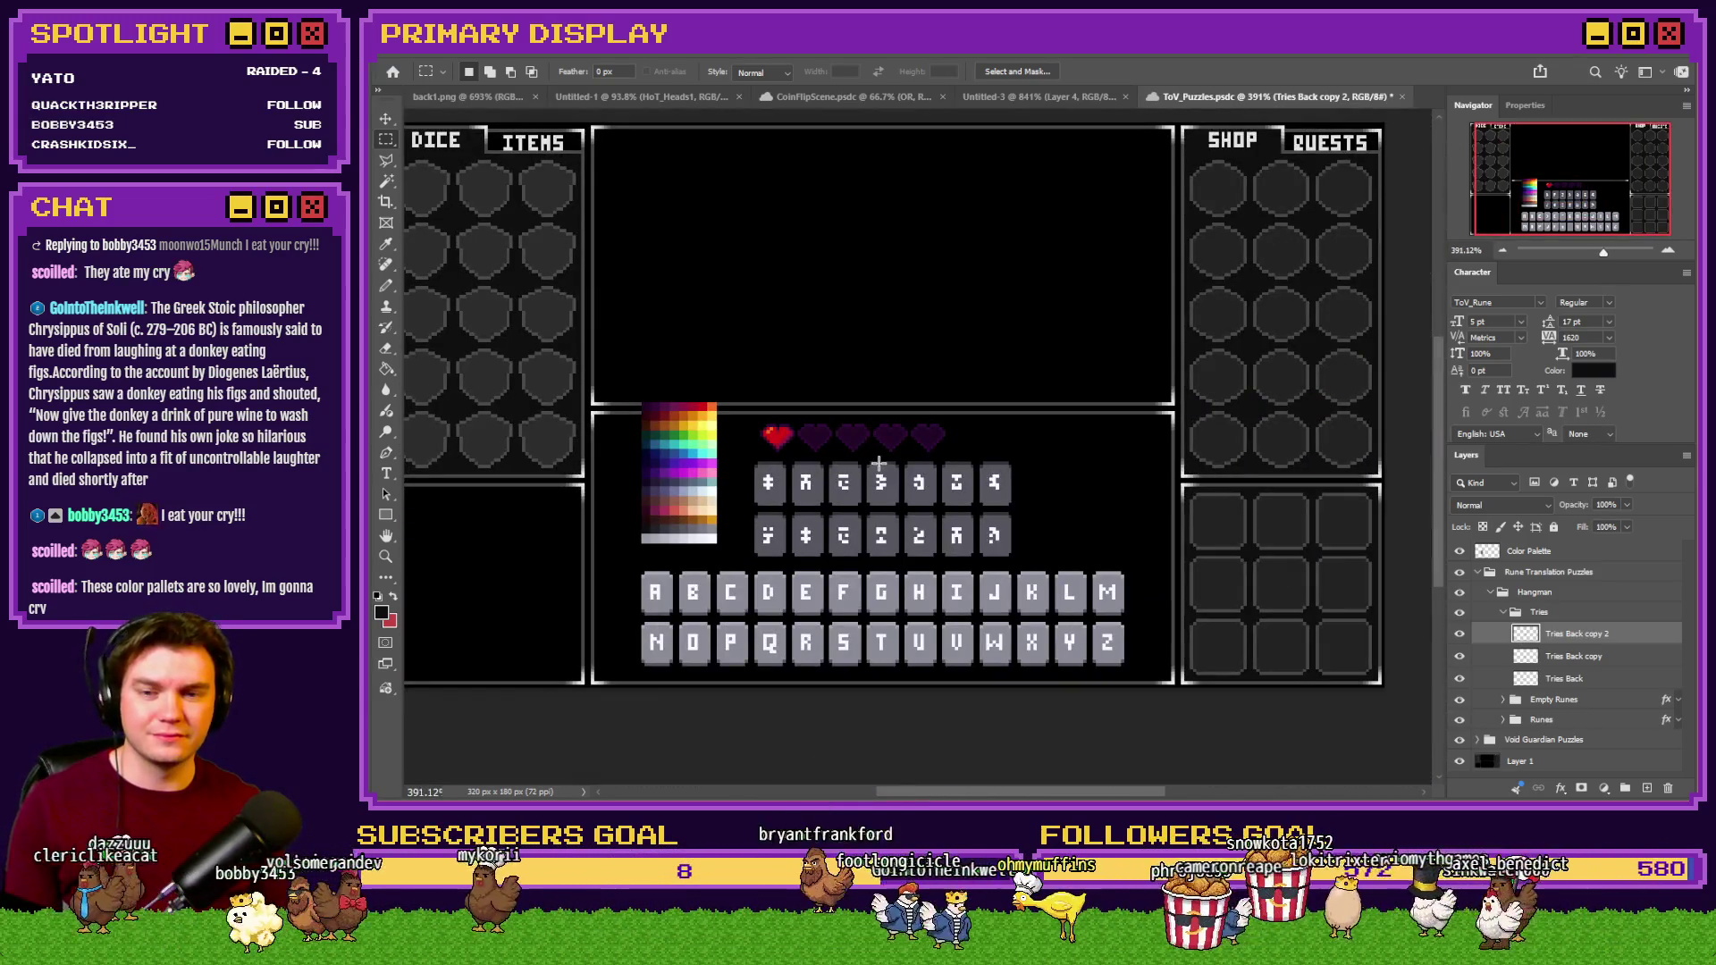
scroll(877, 464, up, 5)
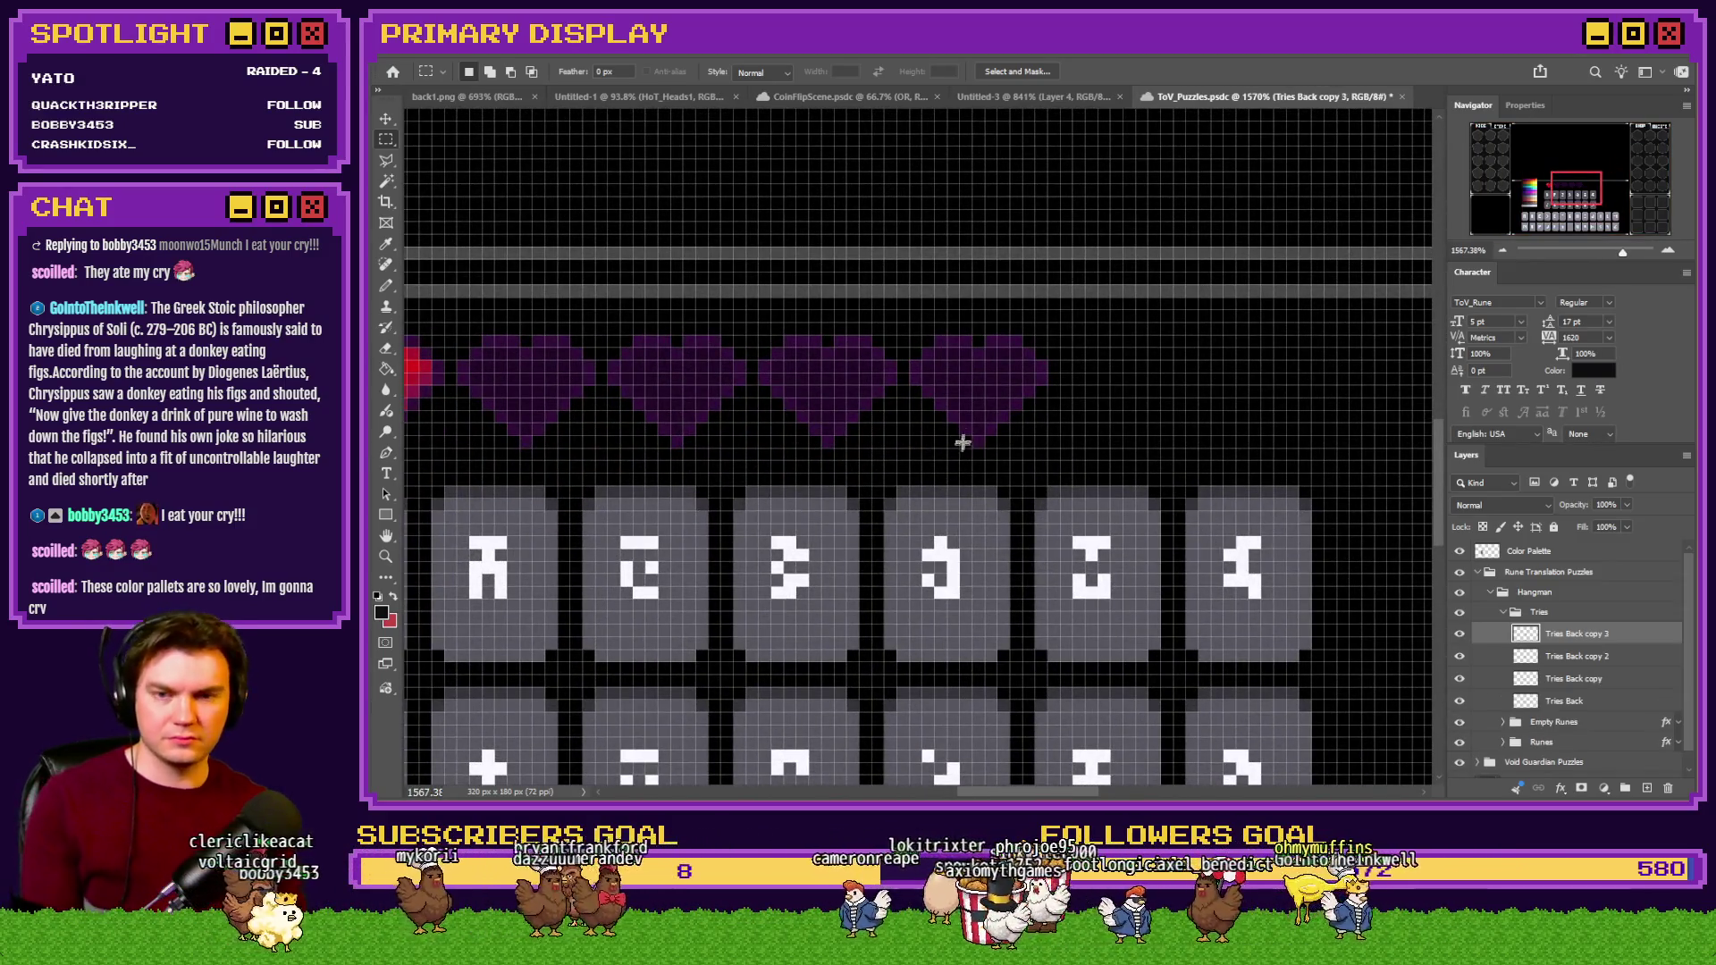
mouse_move(961, 441)
mouse_down()
mouse_move(1077, 410)
mouse_move(1138, 410)
mouse_move(1143, 425)
mouse_up()
Merge the heart copies into one layer, shift the row 3 px right, and hide the colour palette.
key(ctrl+e)
key(ctrl+e)
key(ctrl+e)
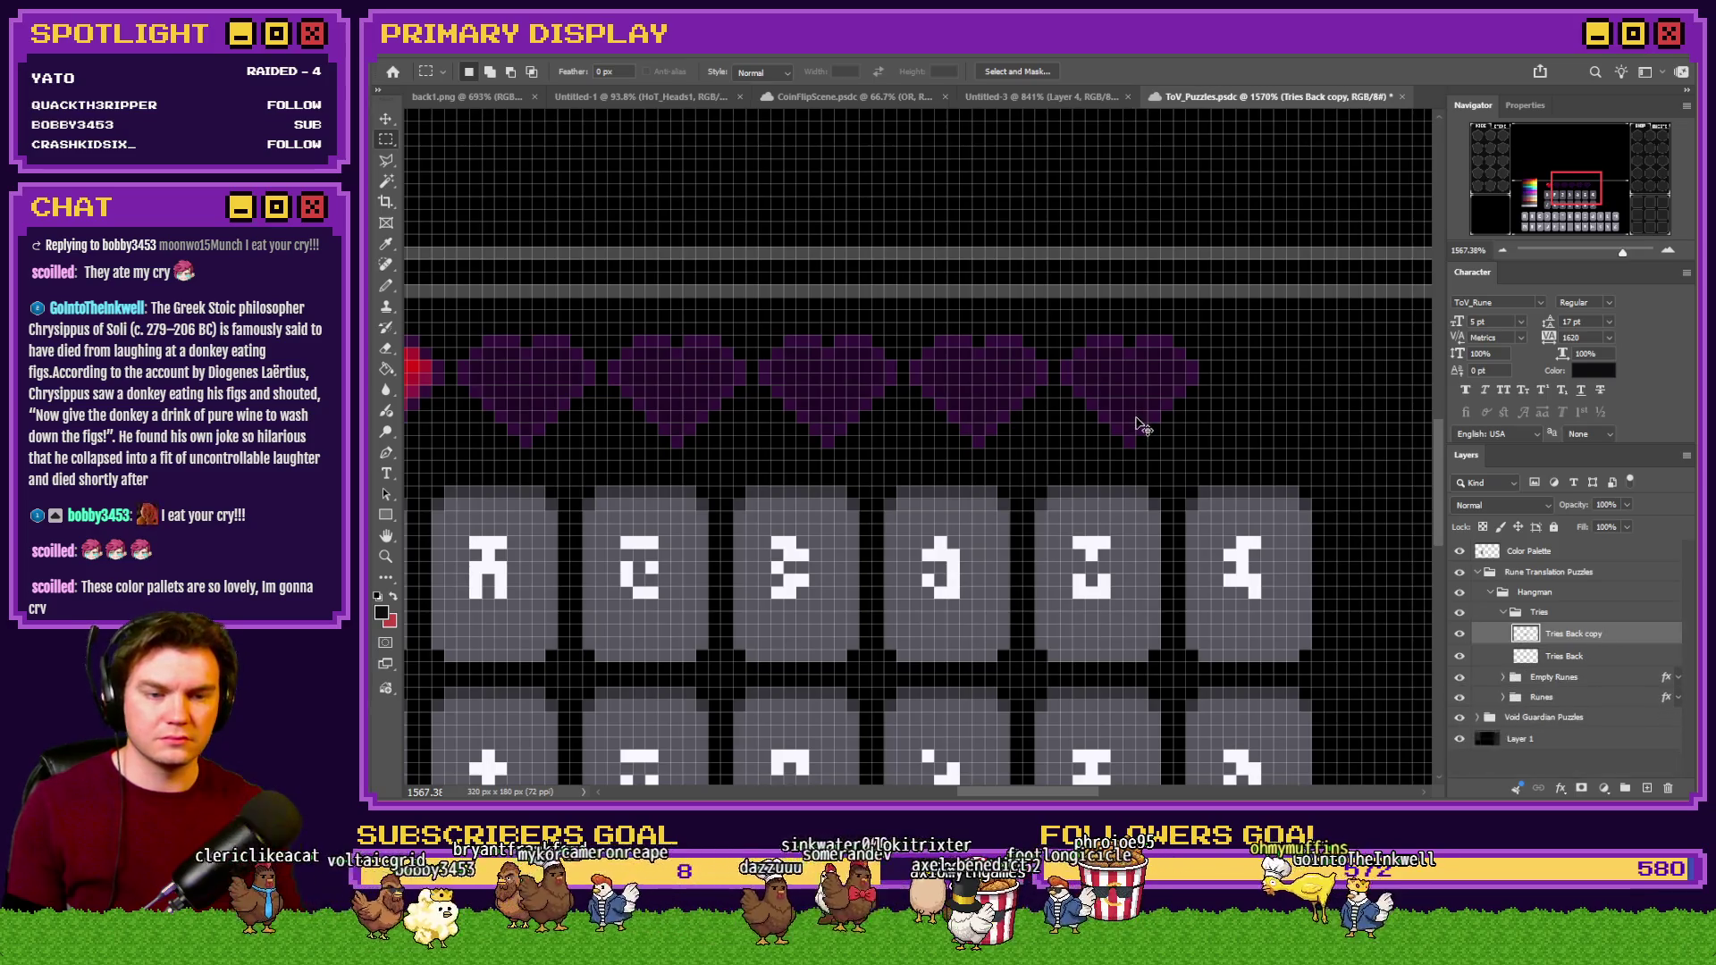
scroll(1140, 428, down, 2)
drag(1034, 414, 1051, 418)
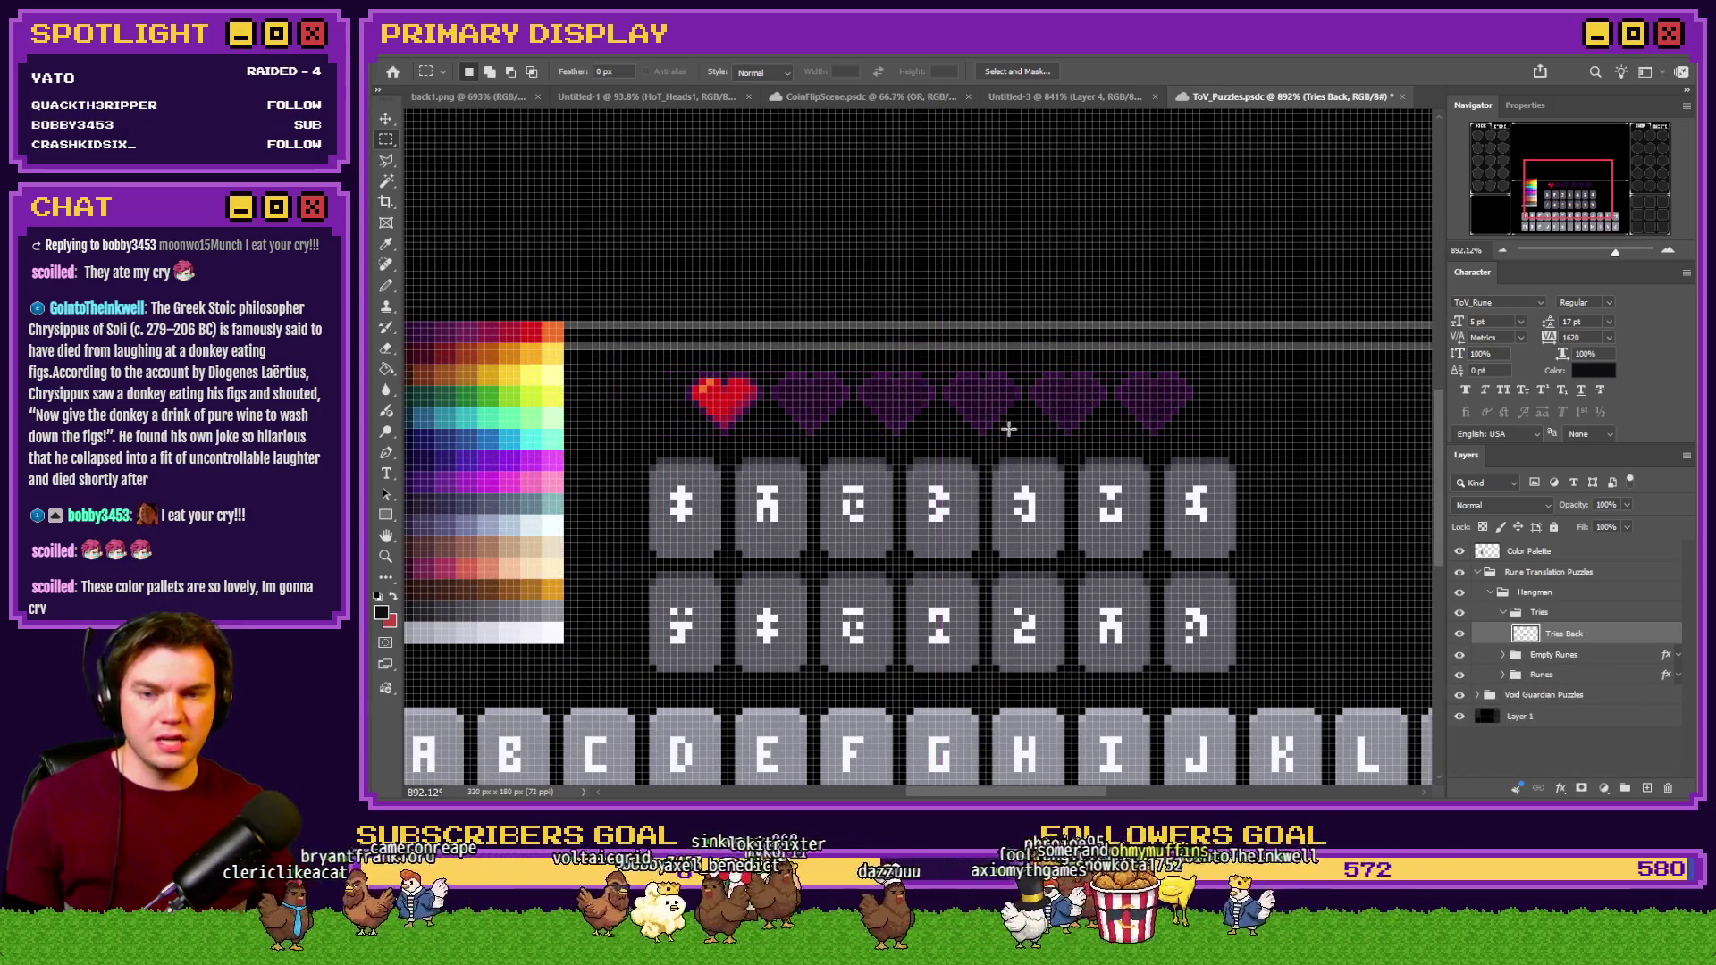
scroll(1008, 431, down, 4)
scroll(1008, 430, up, 2)
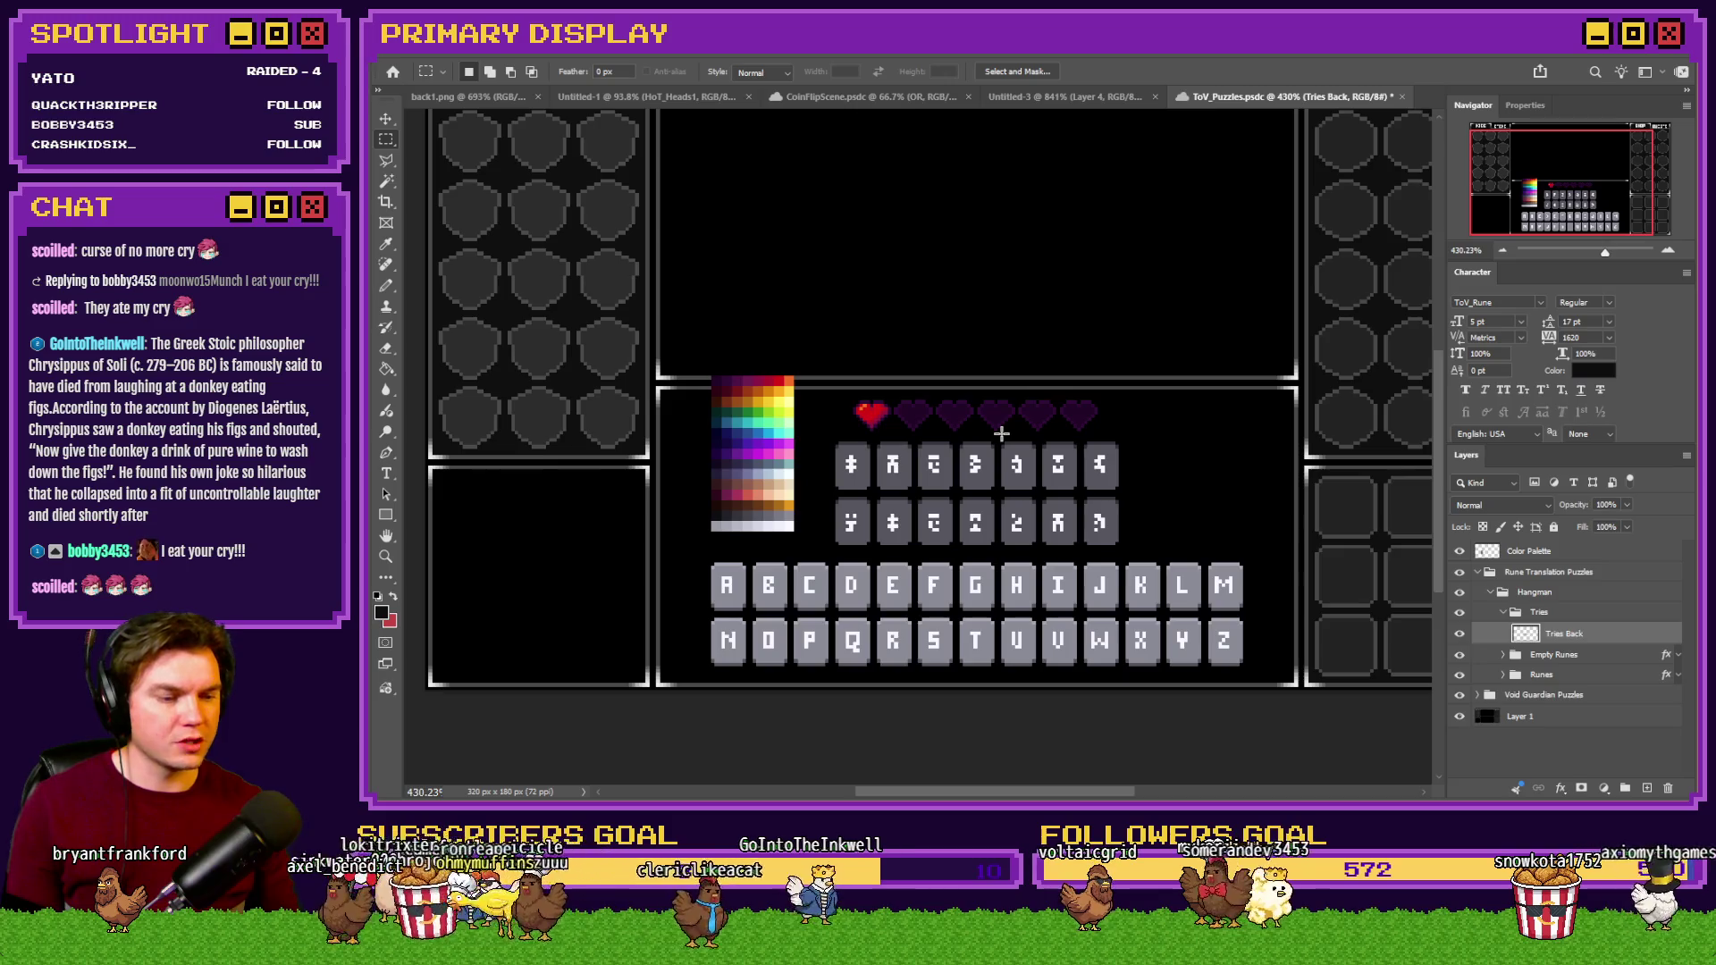
scroll(1001, 434, up, 3)
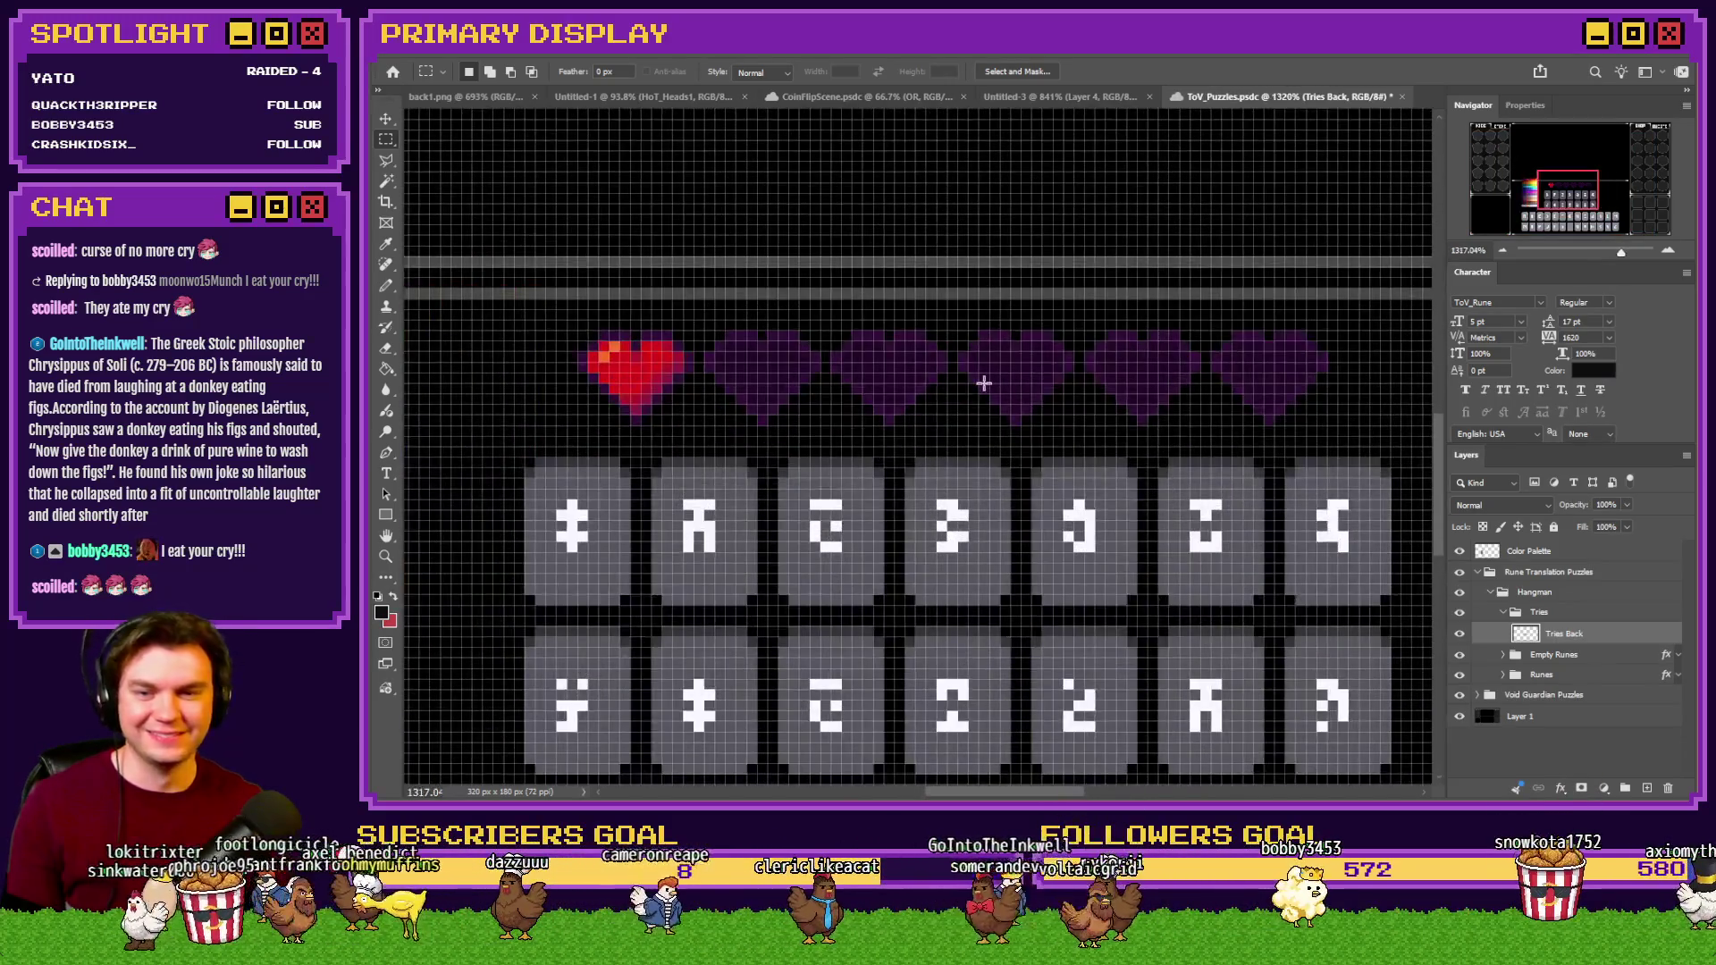
scroll(983, 384, down, 2)
scroll(981, 398, down, 3)
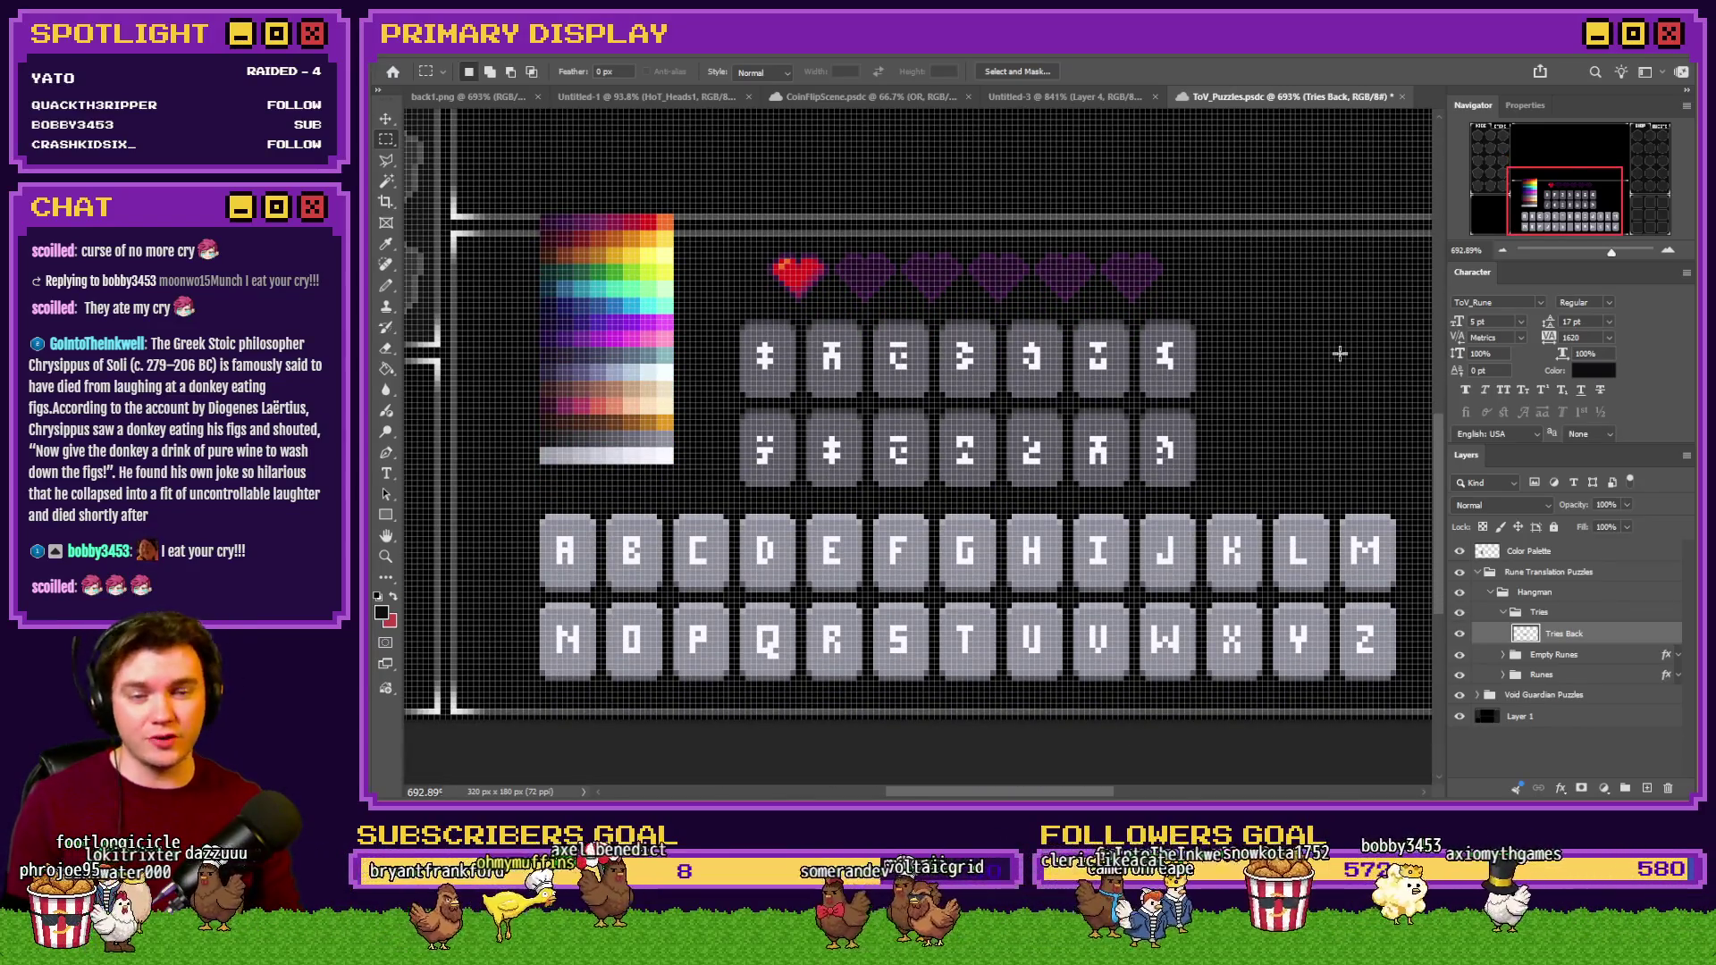
click(1461, 551)
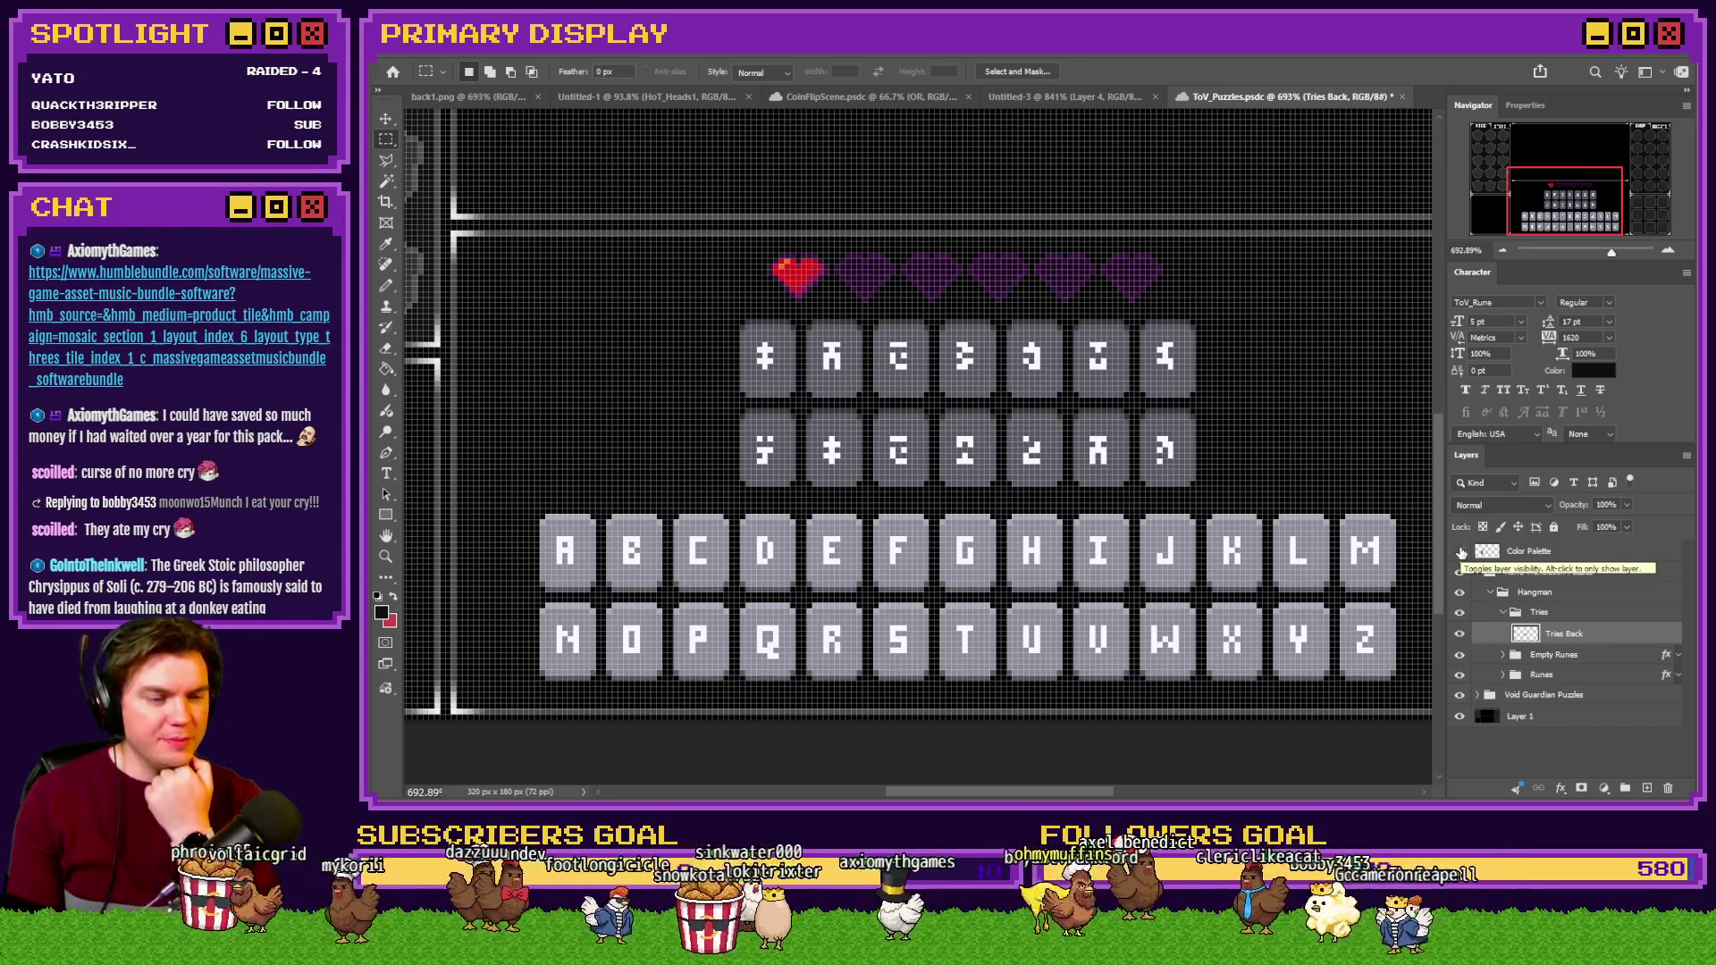
Turn off the Color Palette layer's visibility and save ToV_Puzzles with Ctrl+S.
click(1461, 551)
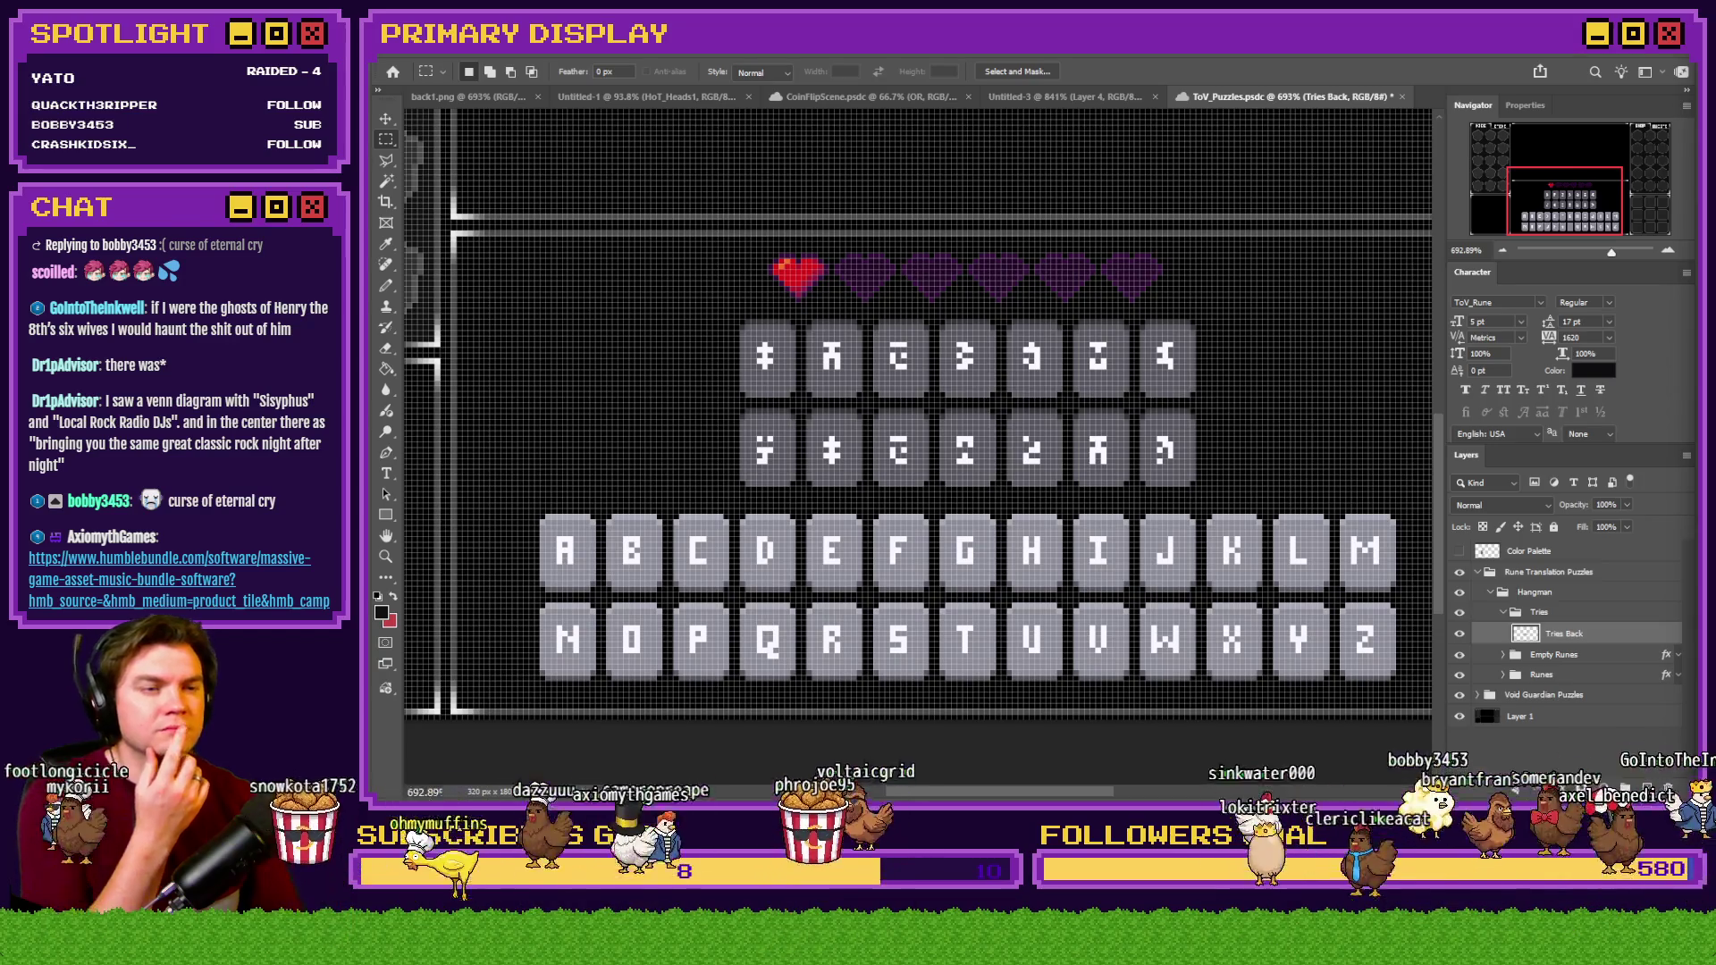
key(ctrl+s)
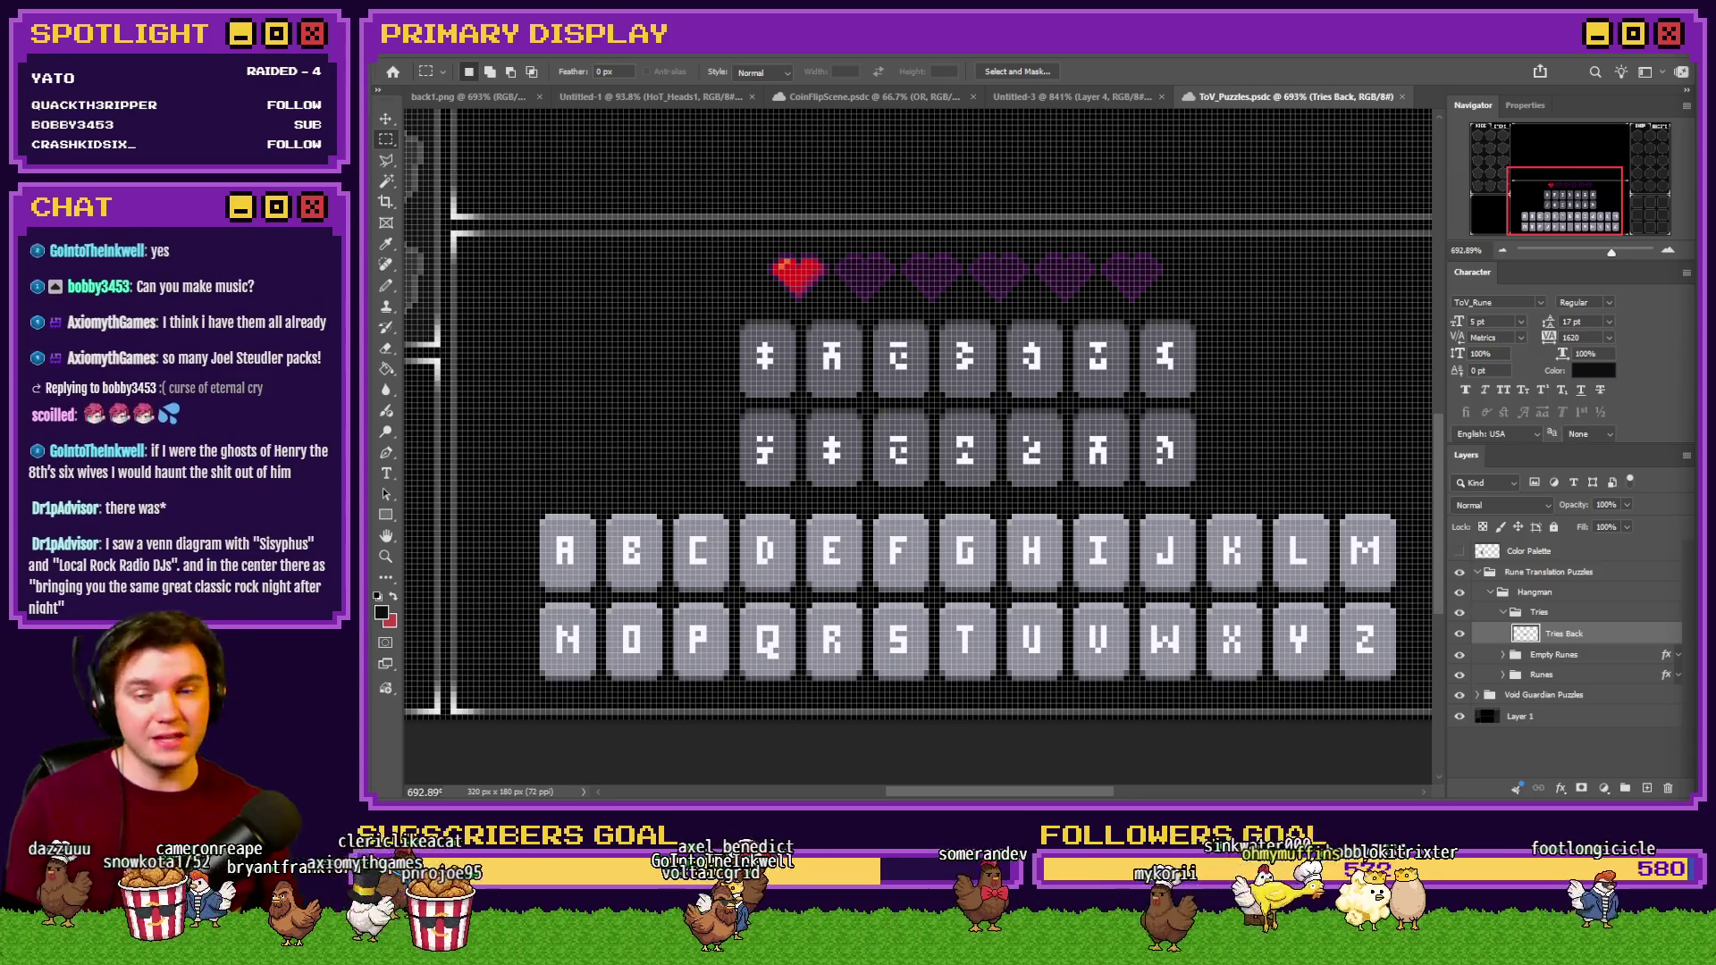
scroll(960, 430, down, 3)
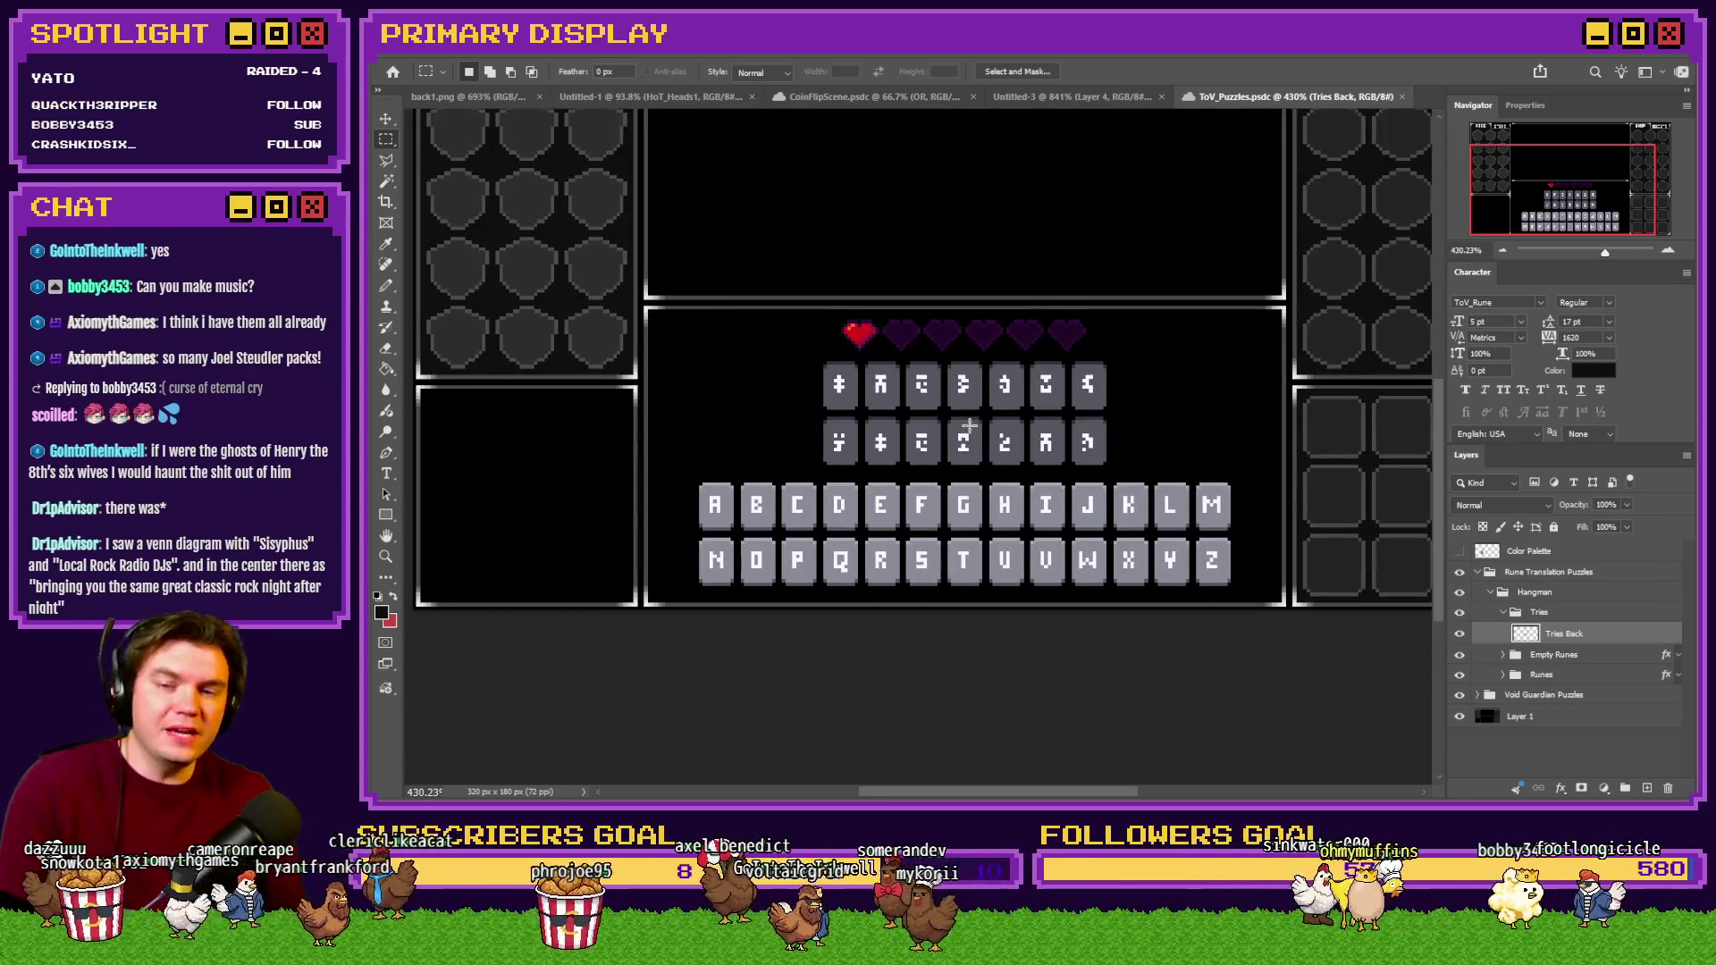
Drag marquees across the rows to compare the gap sizes between them.
scroll(968, 425, up, 2)
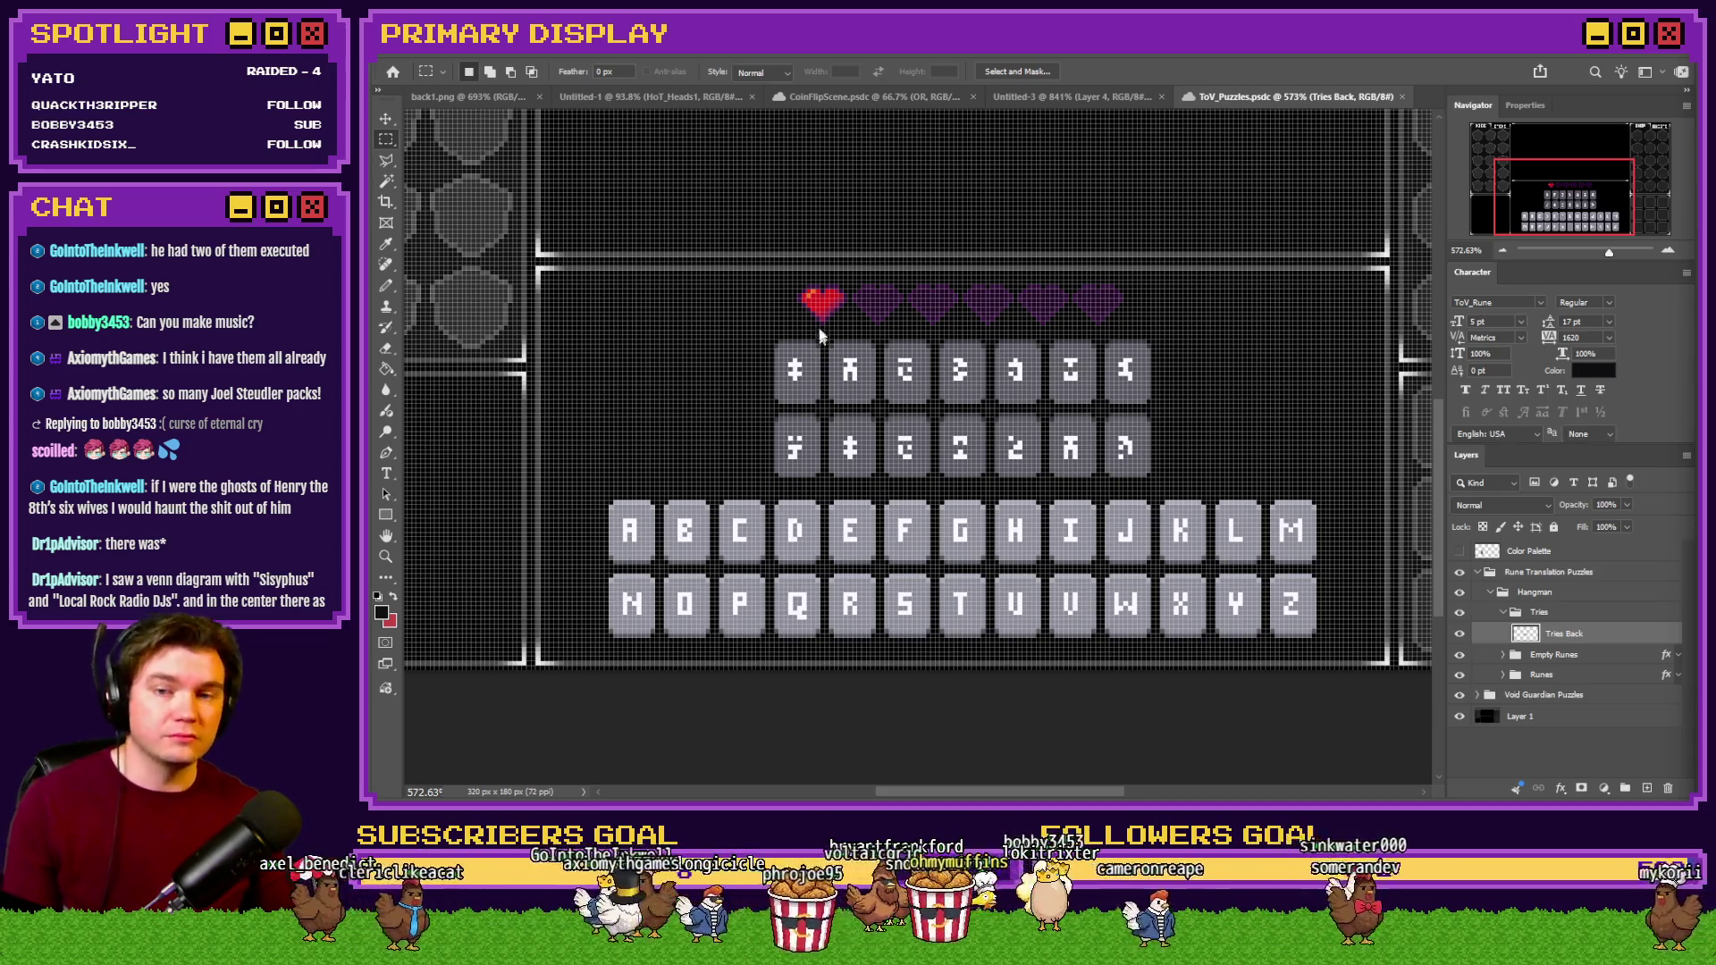
scroll(1124, 119, down, 2)
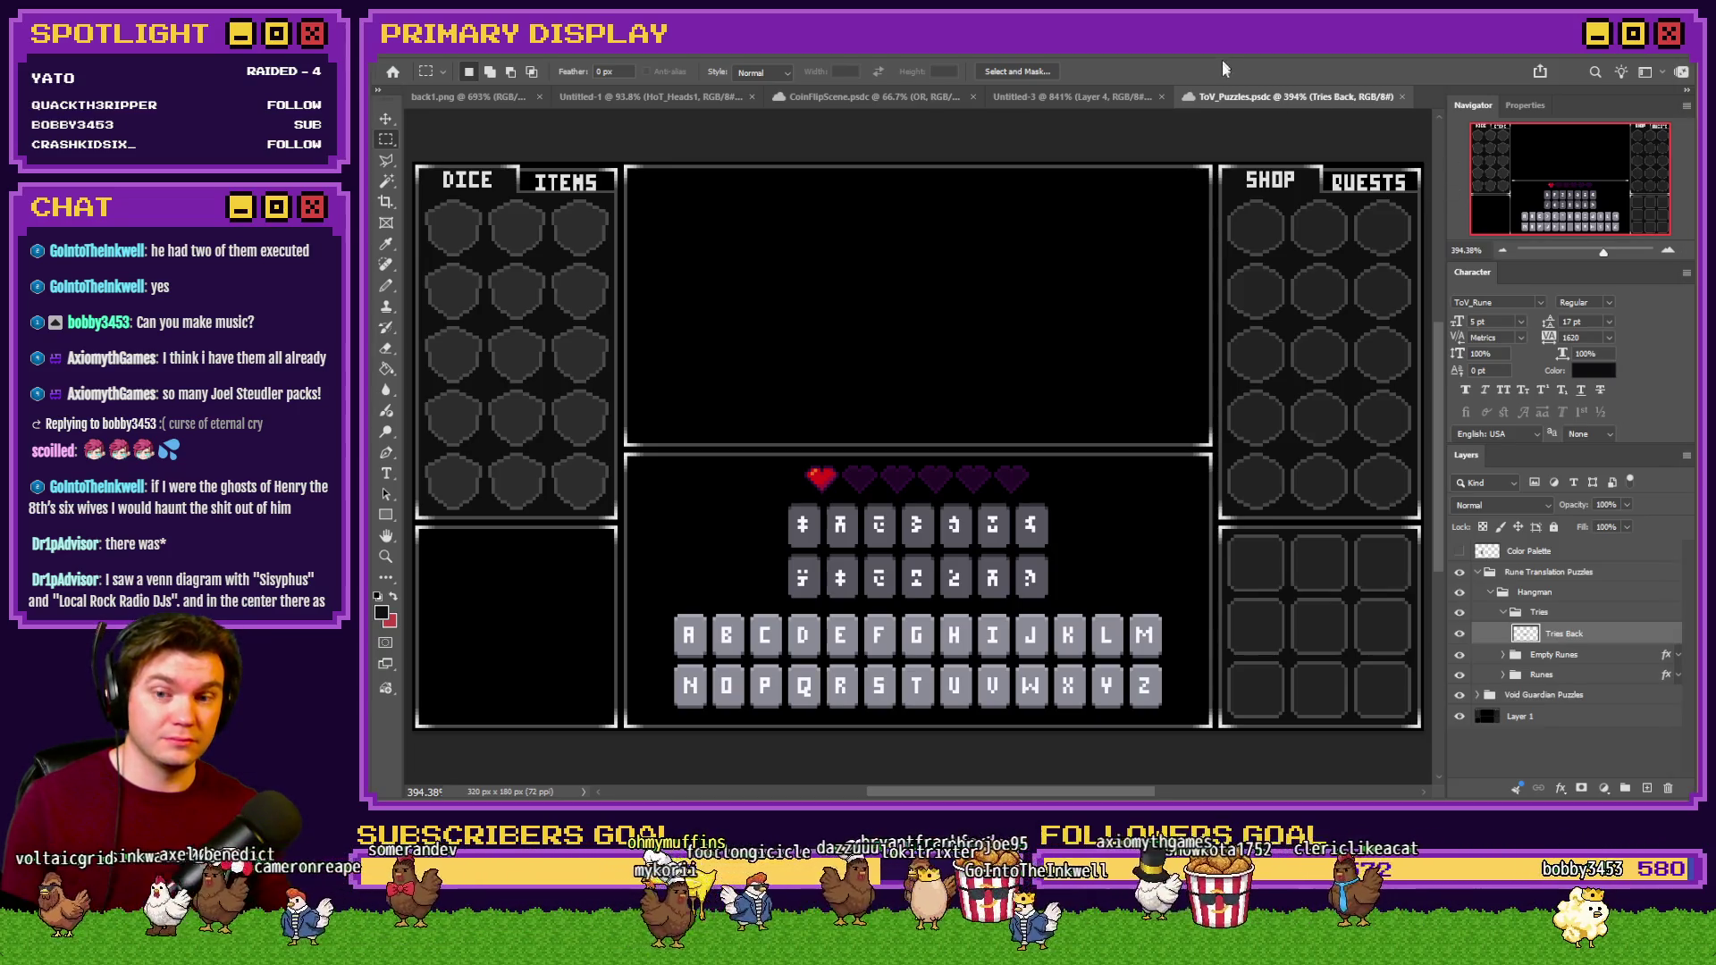
scroll(901, 552, up, 5)
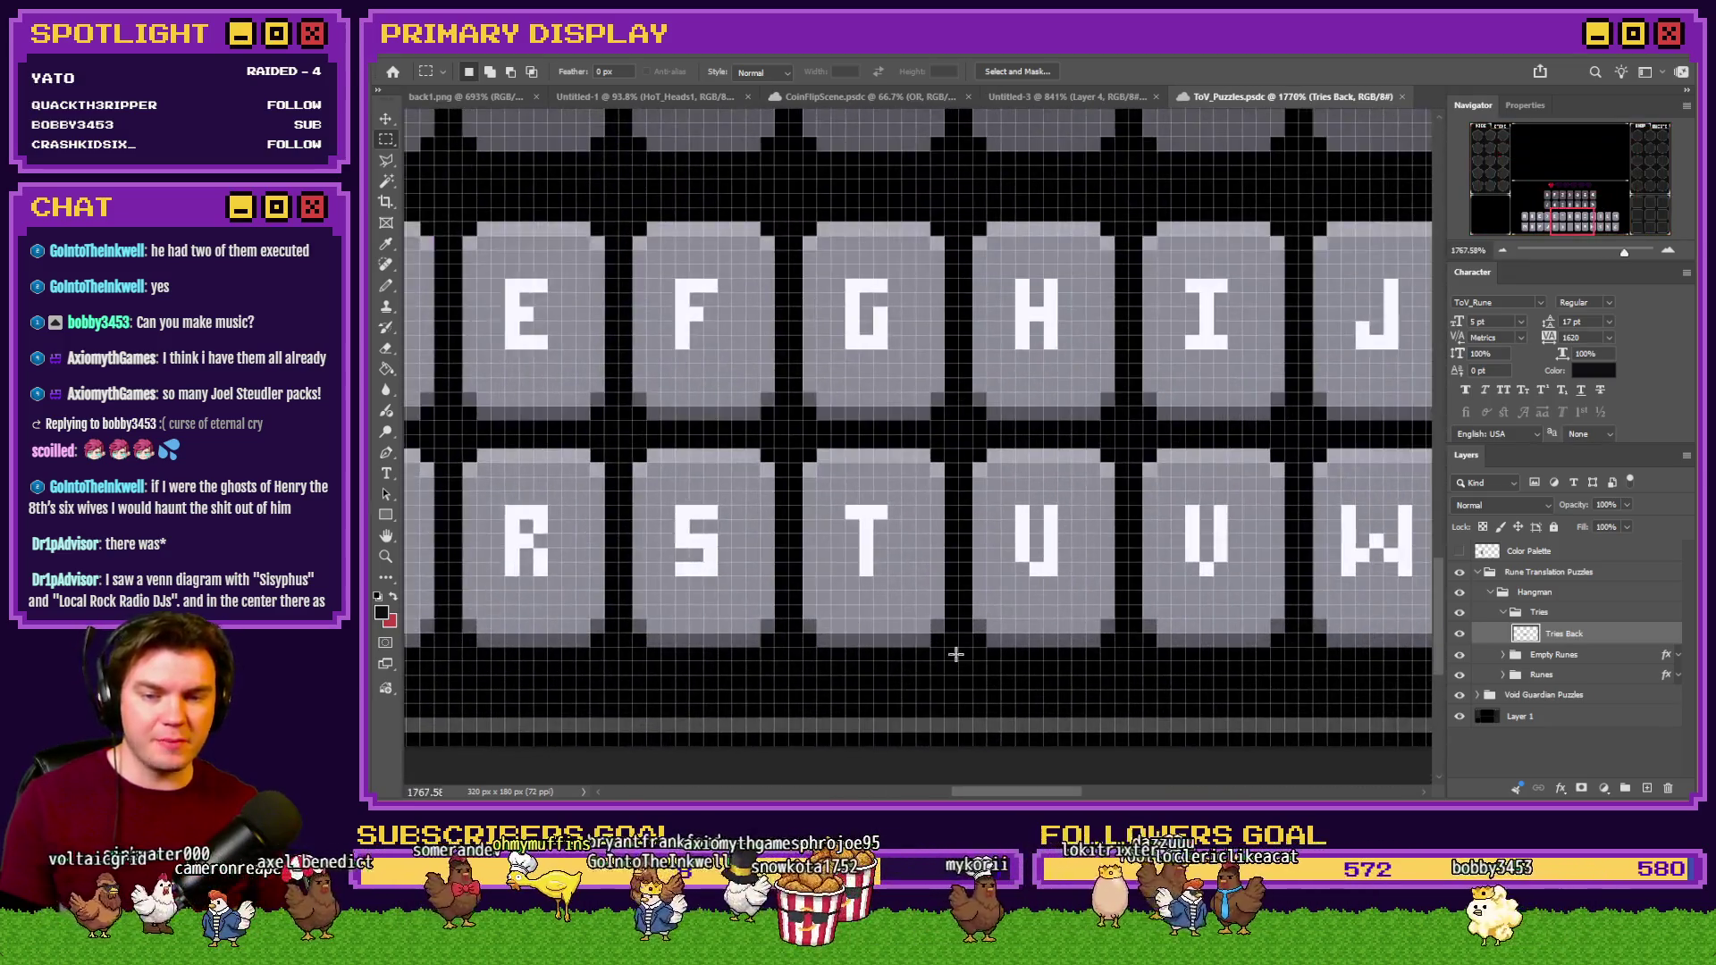
mouse_move(956, 656)
mouse_down()
mouse_move(863, 690)
mouse_move(889, 702)
mouse_move(913, 500)
mouse_move(914, 161)
mouse_up()
scroll(968, 535, up, 4)
scroll(969, 535, up, 3)
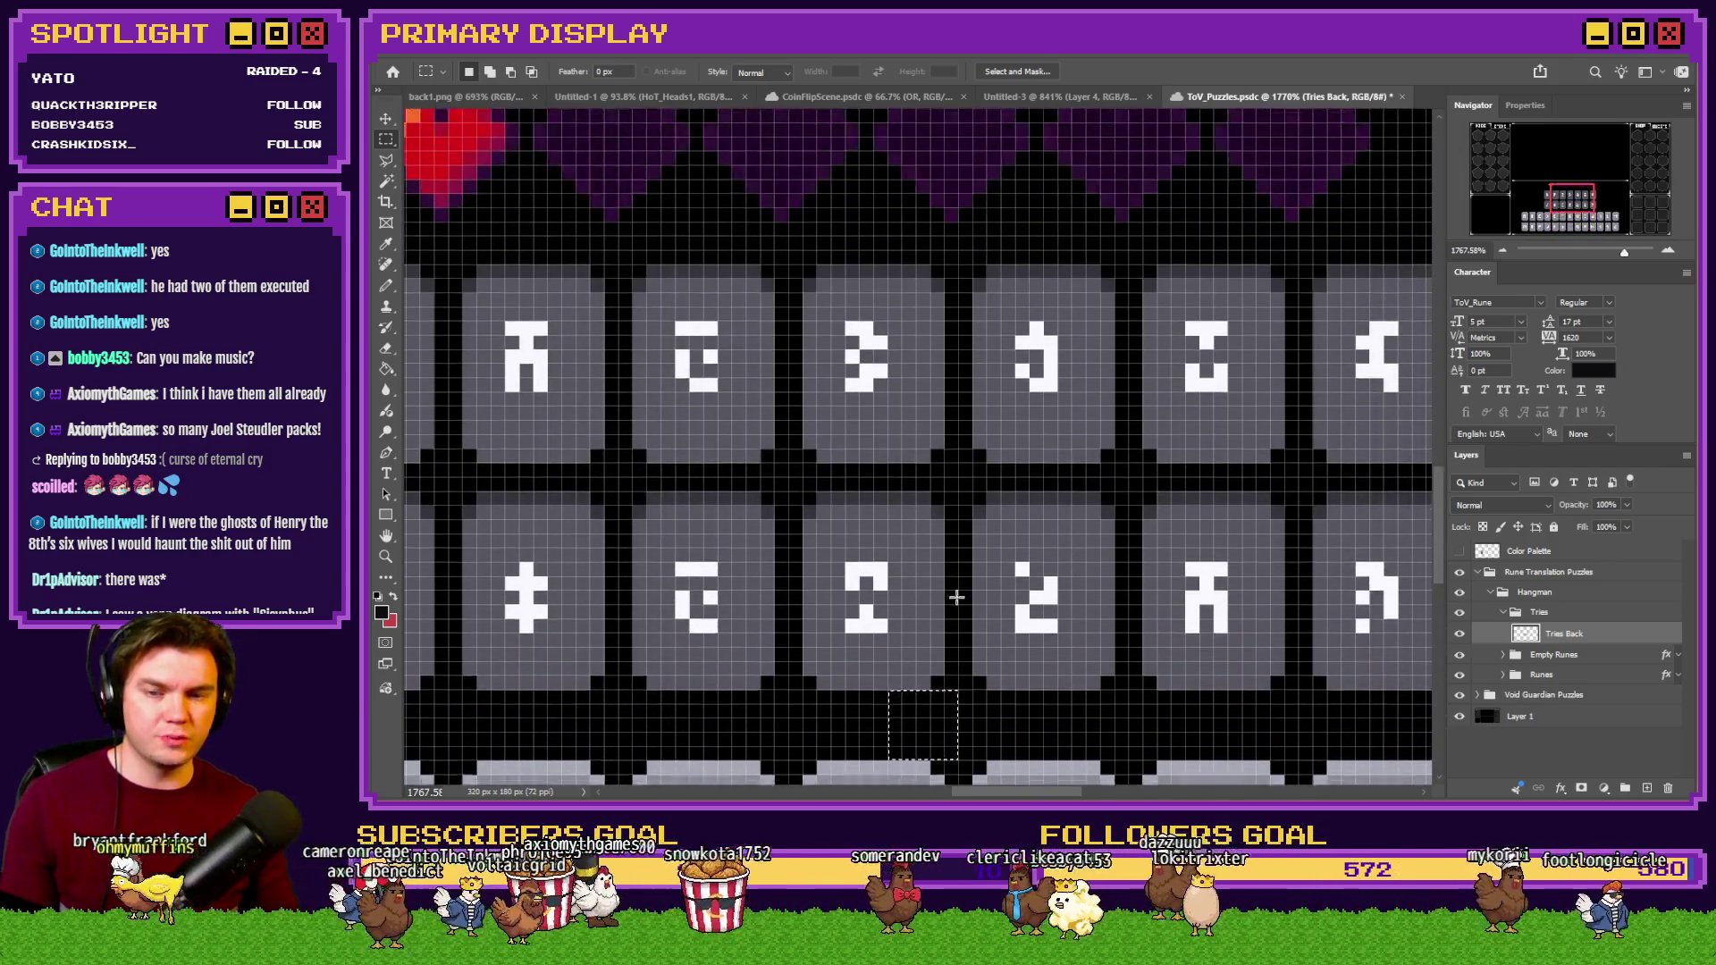
drag(923, 728, 1016, 260)
scroll(985, 257, up, 3)
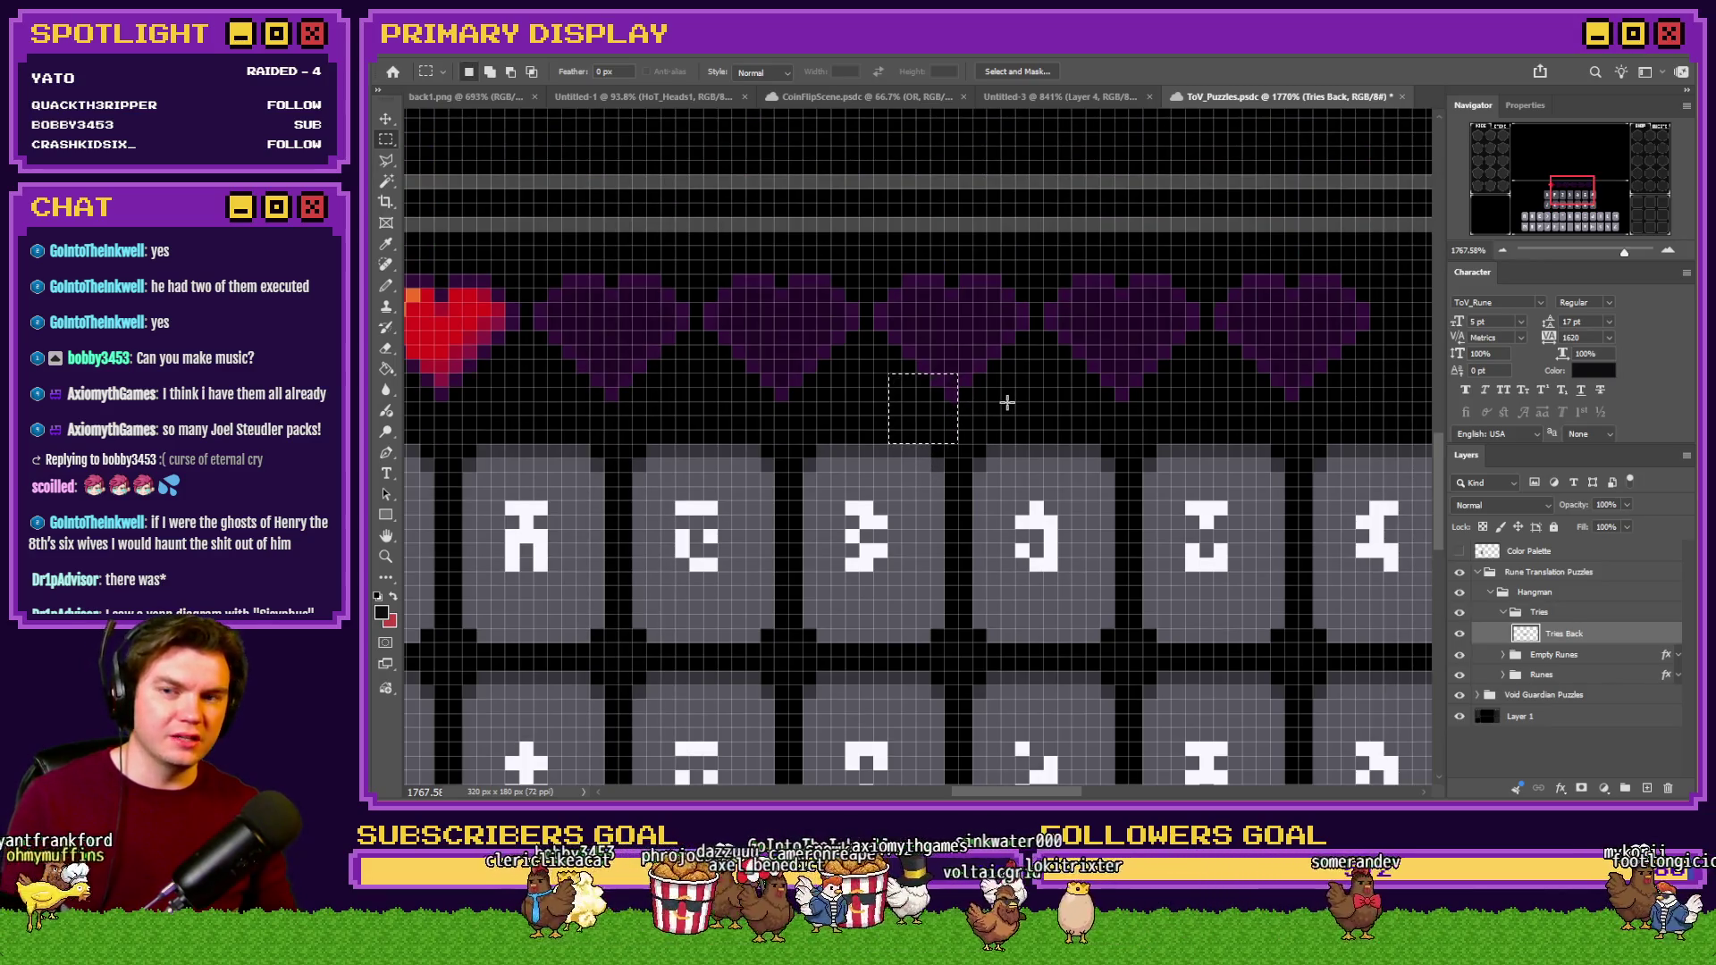
scroll(1007, 403, down, 3)
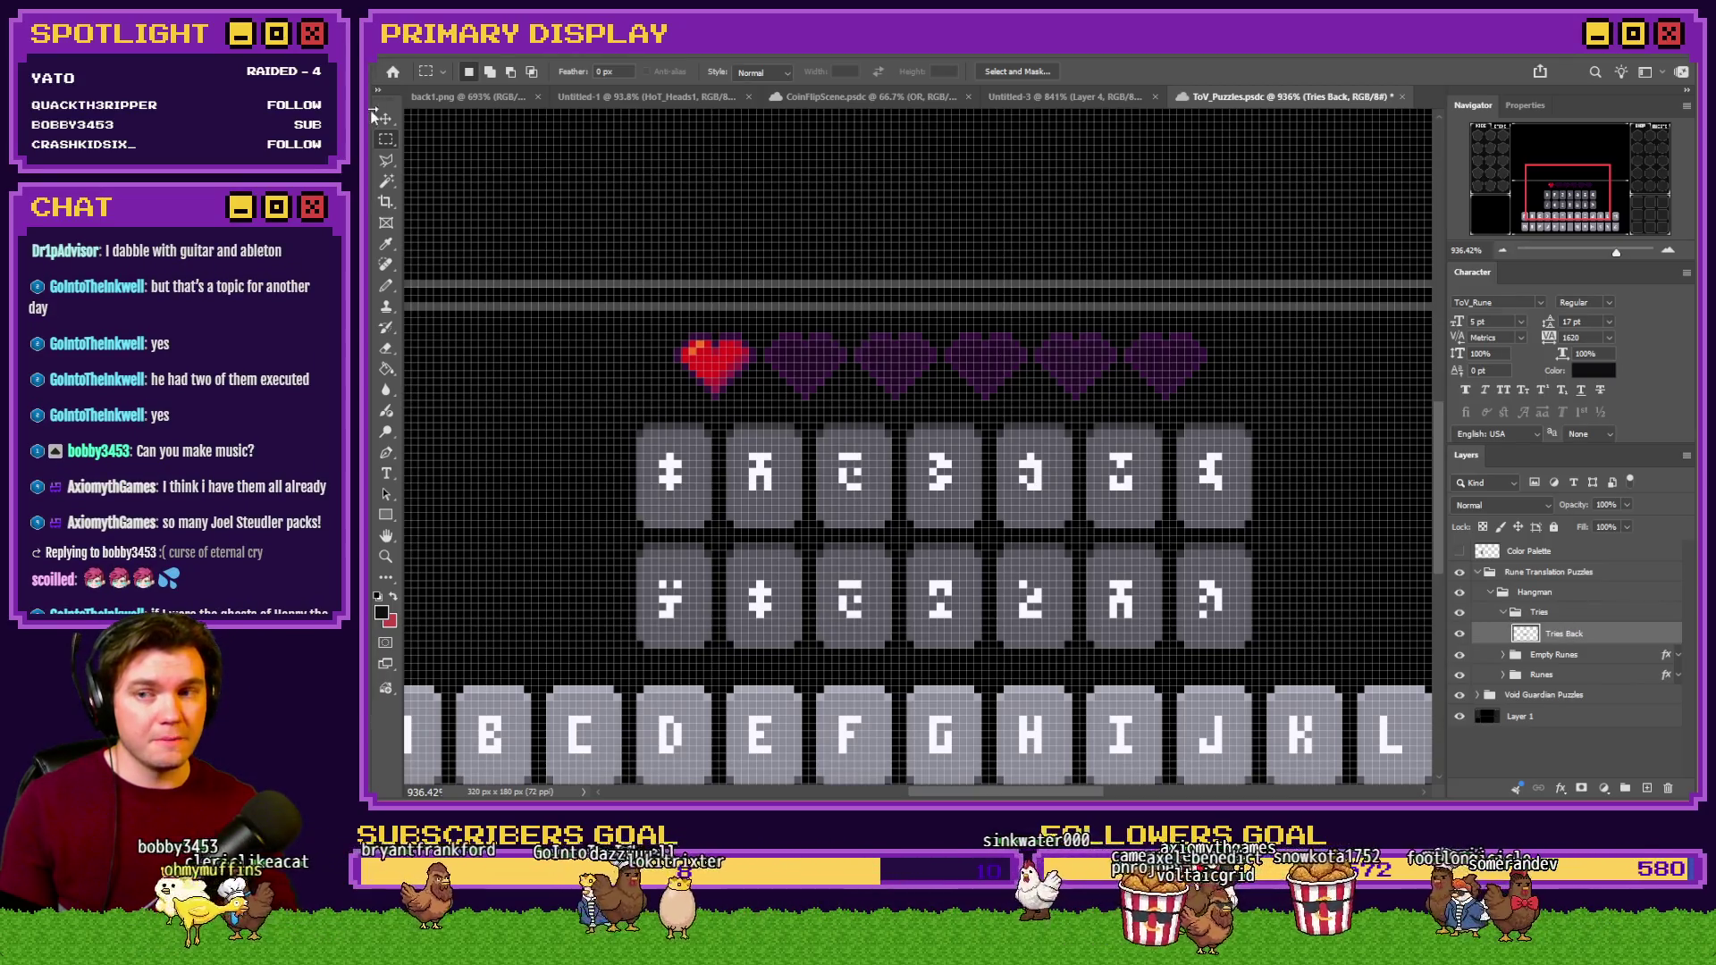
scroll(689, 349, up, 5)
Marquee the red heart and subtract the extra pixels from the selection.
mouse_move(686, 351)
mouse_down()
mouse_move(901, 490)
mouse_move(793, 506)
mouse_move(701, 433)
mouse_move(690, 480)
mouse_move(700, 368)
mouse_up()
drag(824, 381, 788, 354)
mouse_move(859, 449)
mouse_down()
mouse_move(903, 459)
mouse_move(883, 503)
mouse_up()
key(ctrl+d)
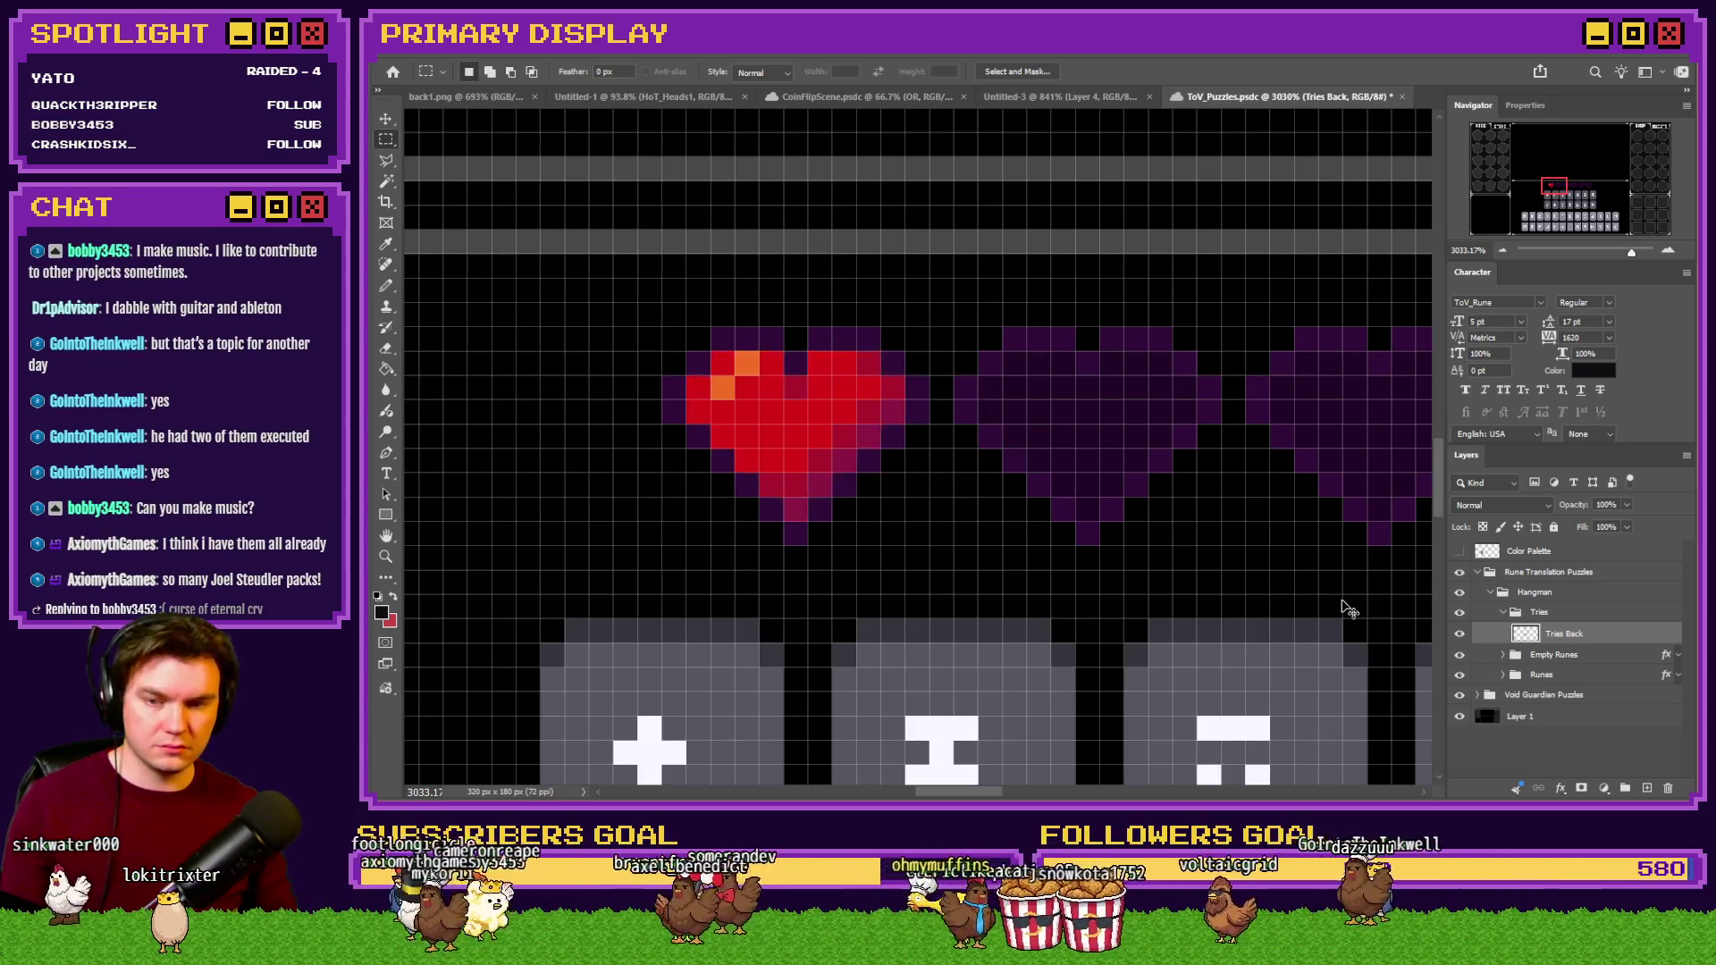
Cut the red heart onto its own layer and align it over the original heart.
key(ctrl+x)
key(ctrl+v)
drag(860, 417, 749, 415)
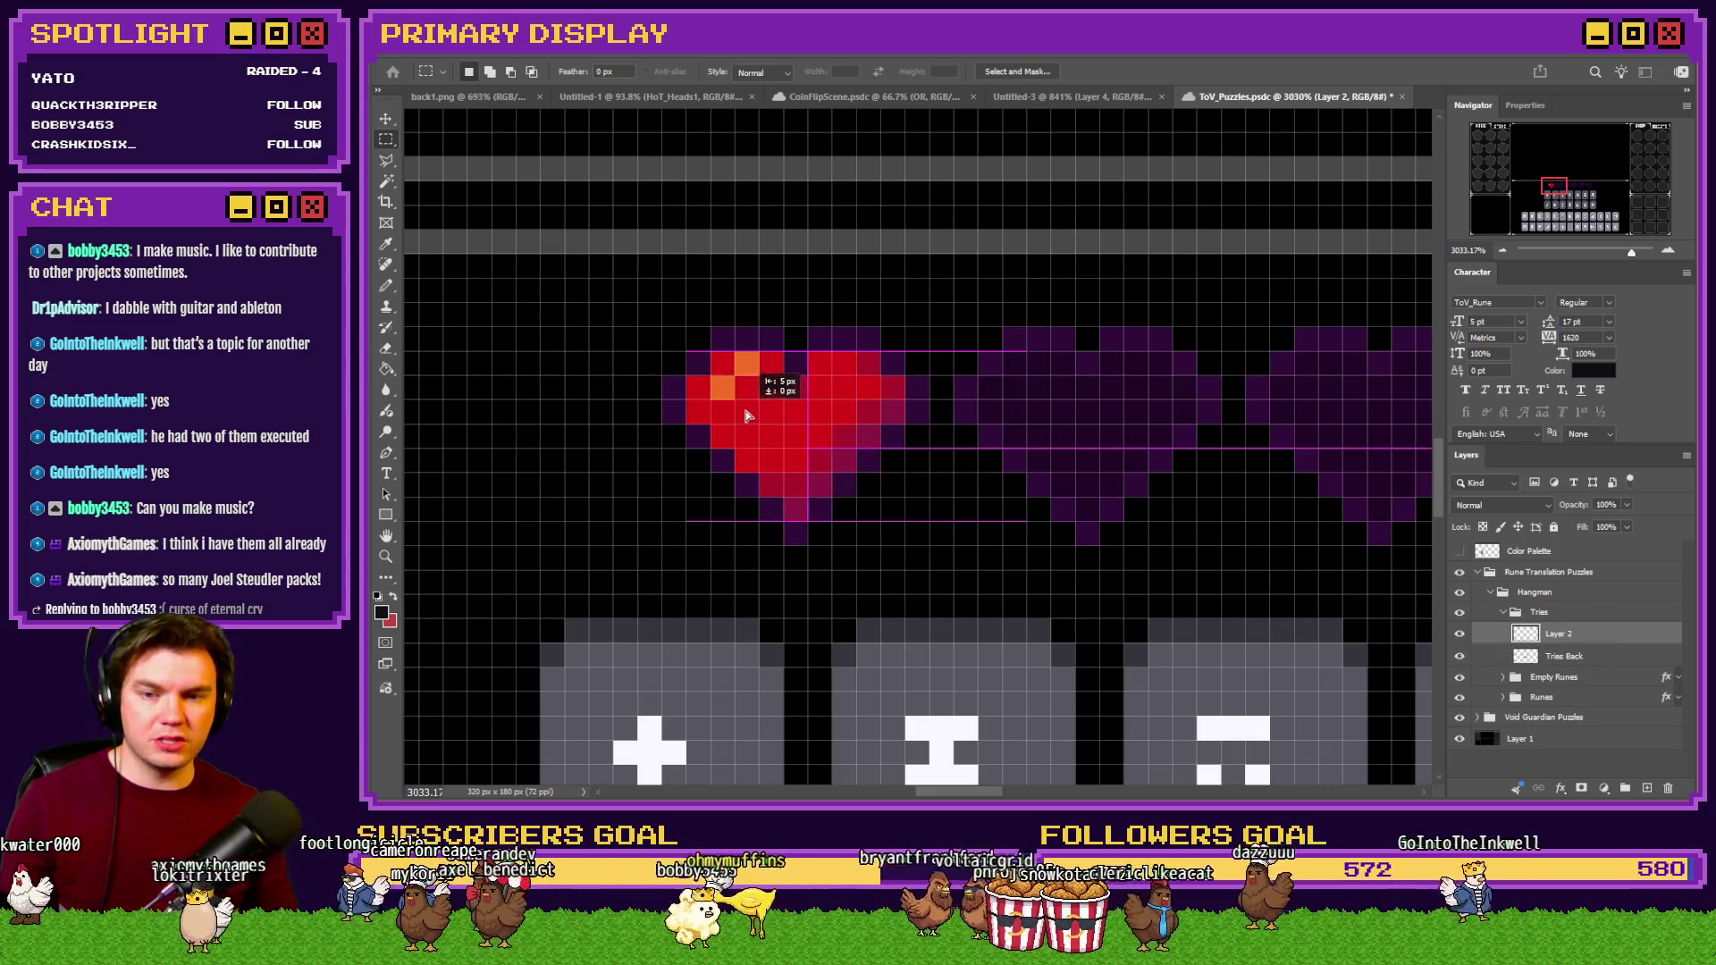
Fill the first heart slot's back with the empty hearts' dark purple, connected pixels only.
key(alt+bracketleft)
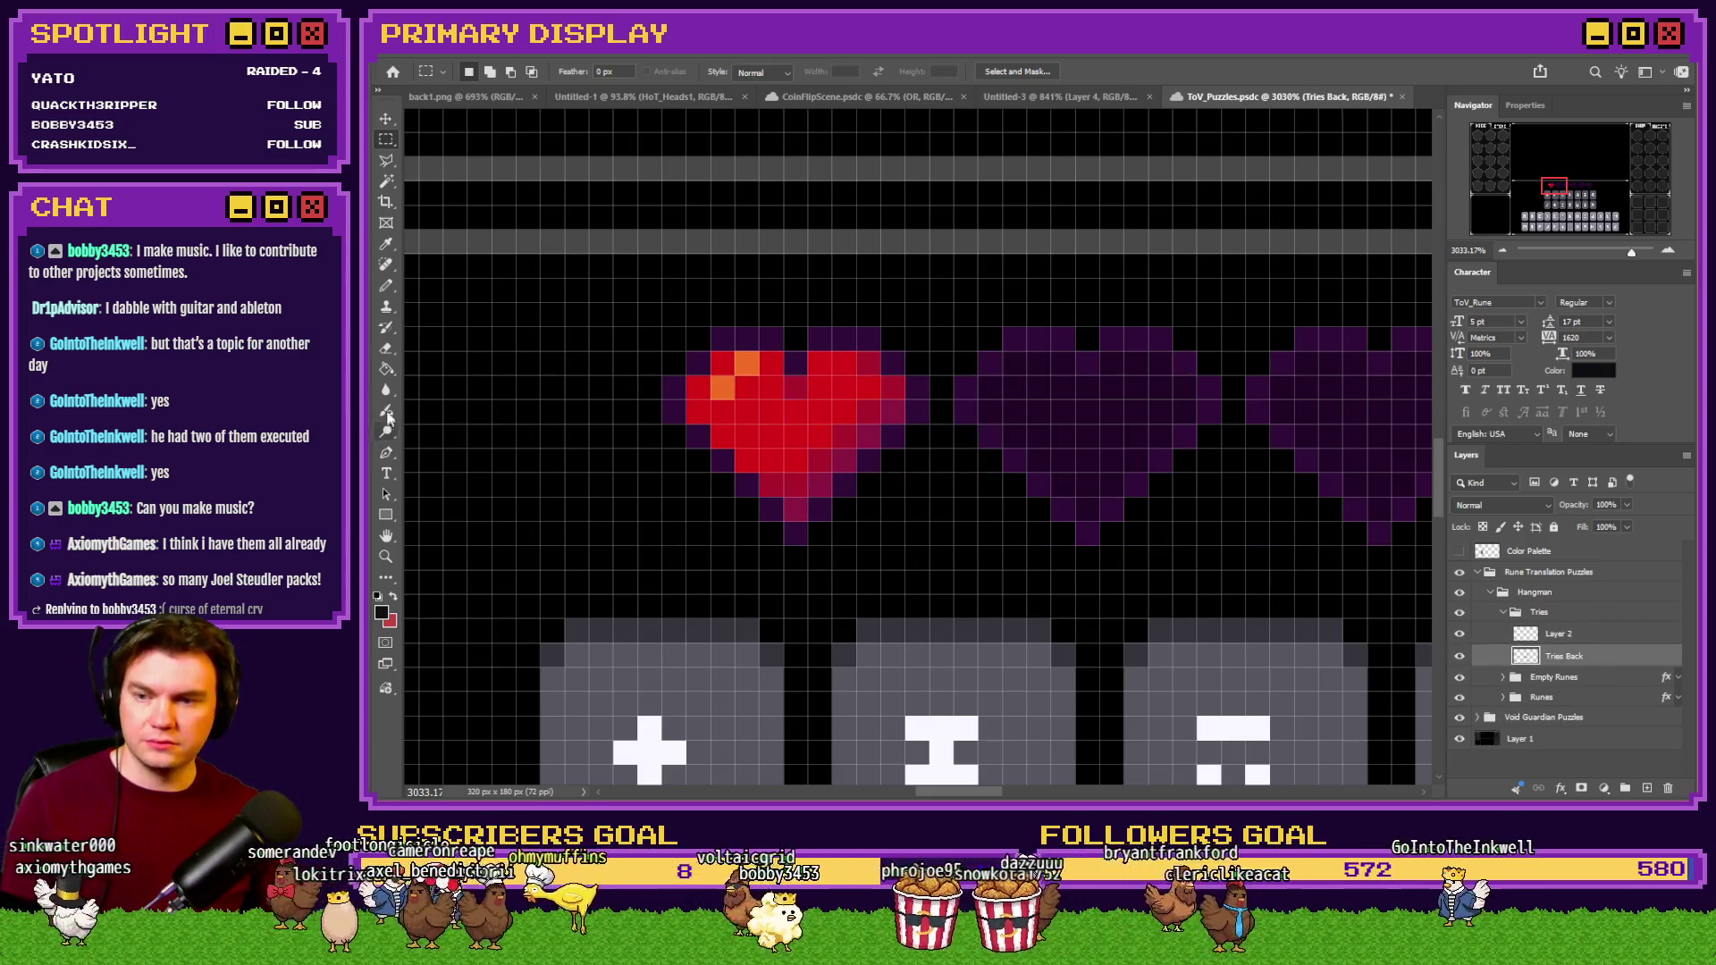
click(386, 370)
alt+click(1122, 450)
click(832, 420)
key(ctrl+z)
click(911, 73)
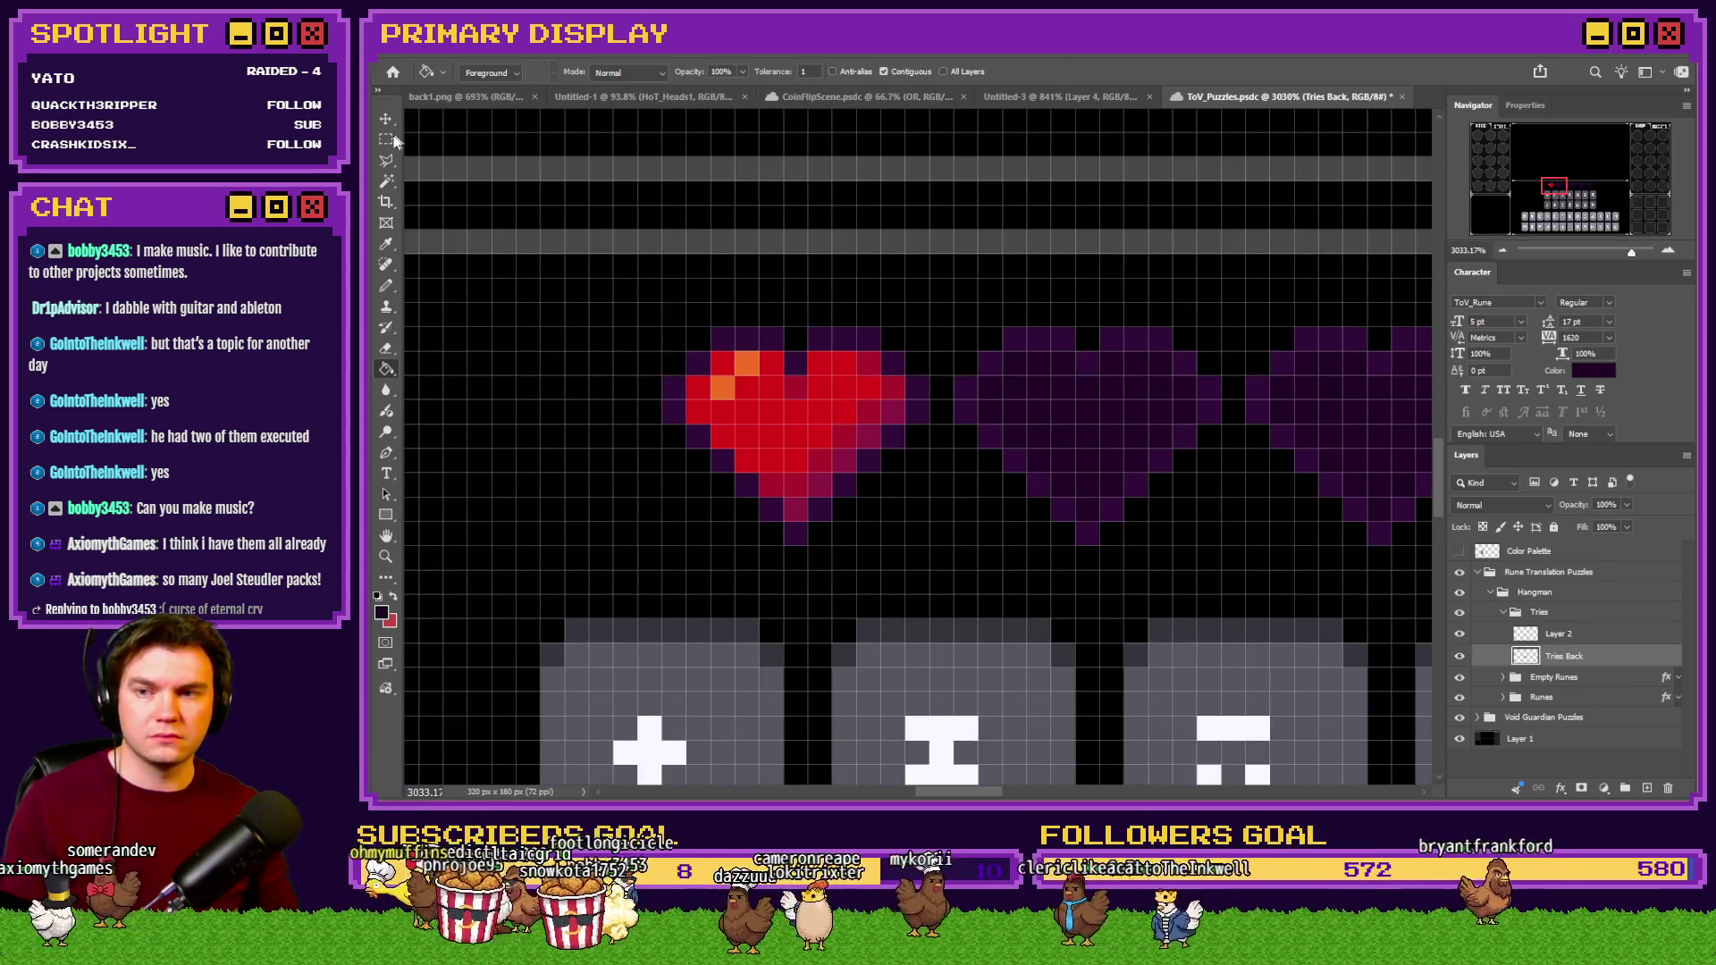
Rename the red heart layer to 'Tries Front' and dismiss the error message.
key(m)
drag(686, 255, 711, 278)
double_click(1560, 633)
text(Tries Front)
key(Return)
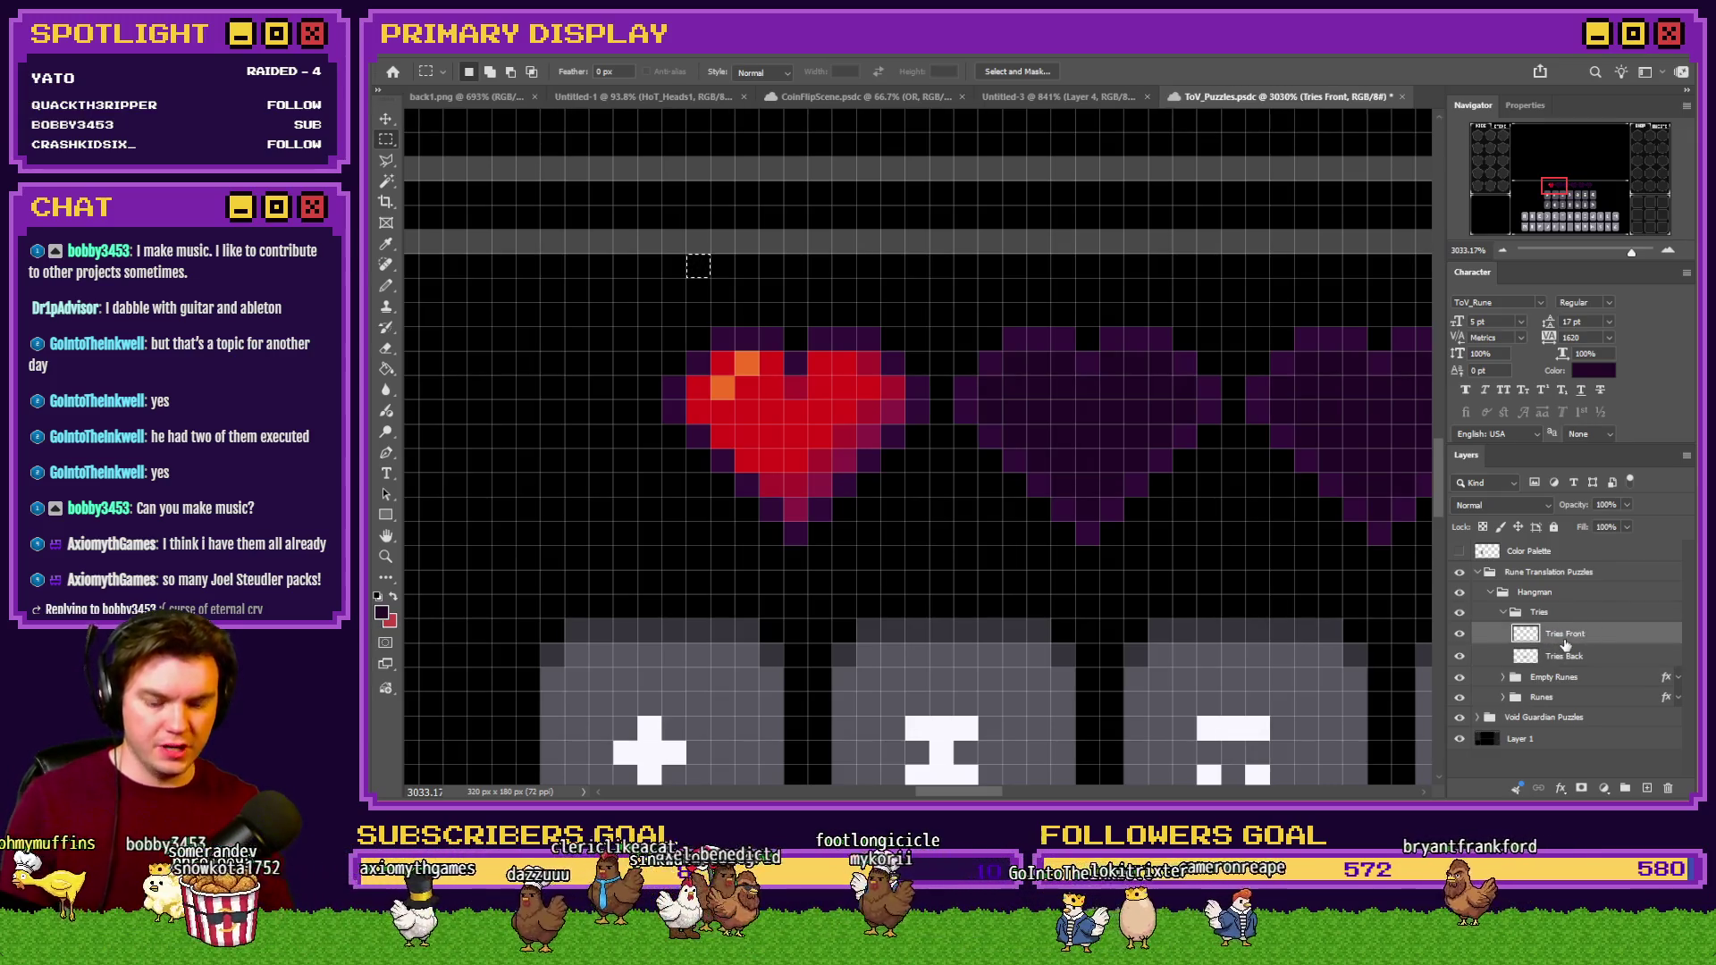
key(ctrl+j)
click(1019, 326)
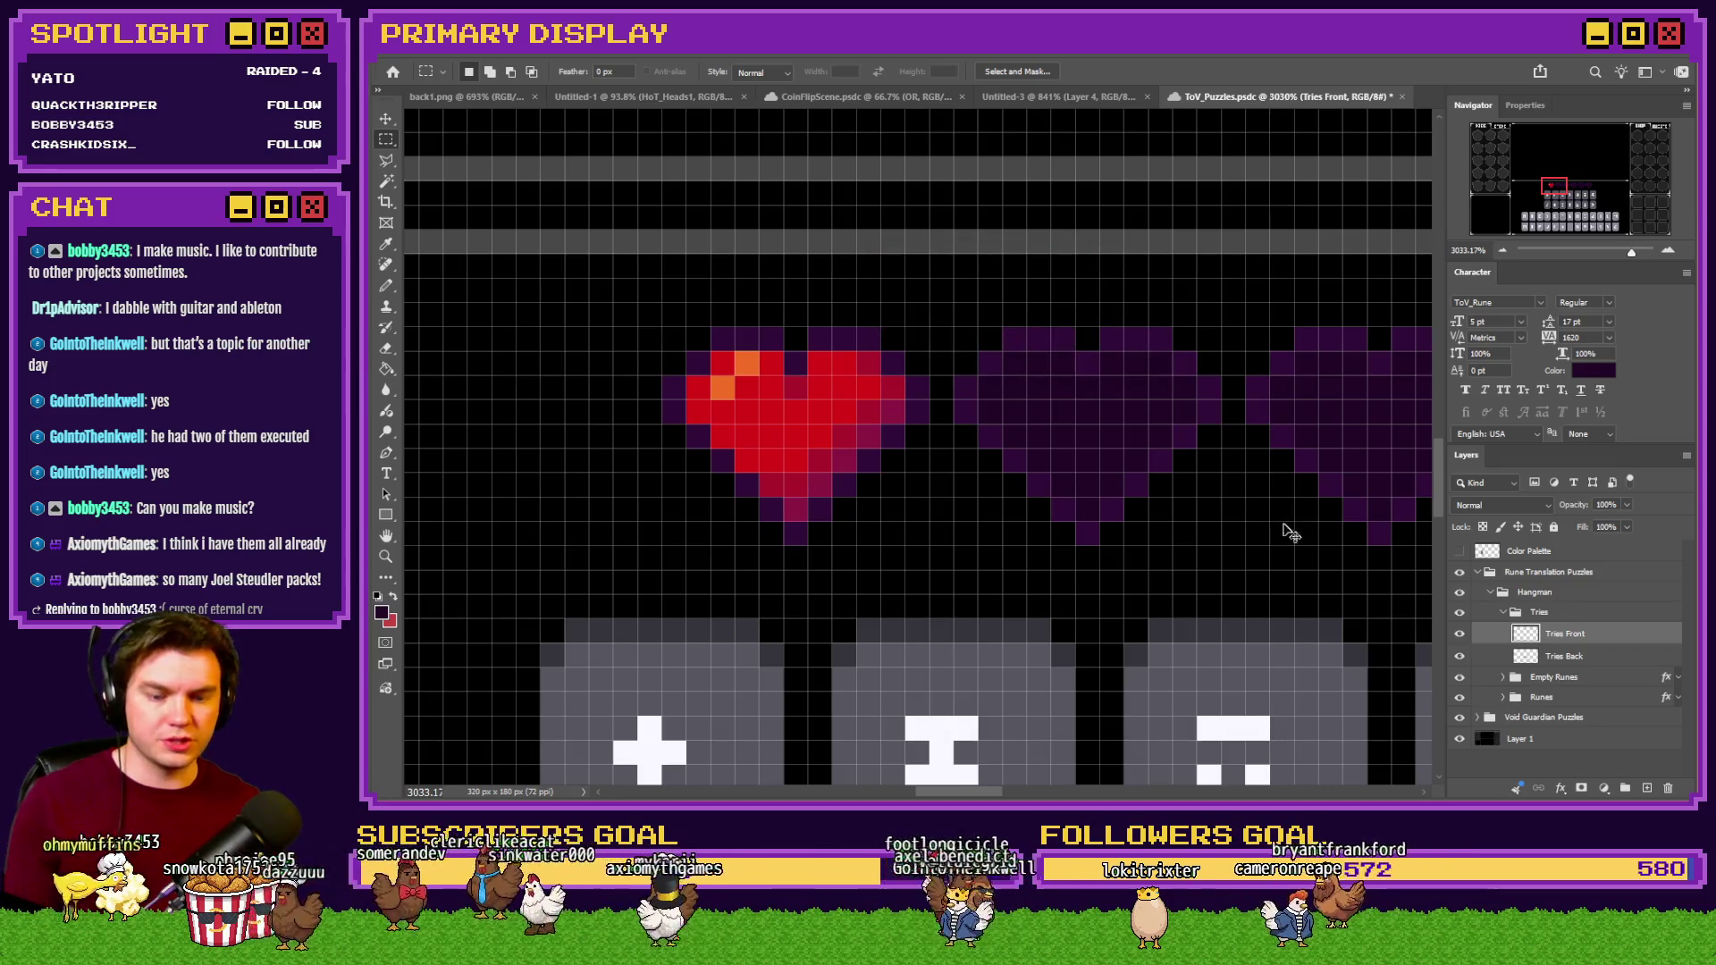
Duplicate the red heart onto the second slot, then copy the pair onto the next two slots.
key(ctrl+j)
drag(877, 442, 1176, 452)
scroll(854, 431, down, 3)
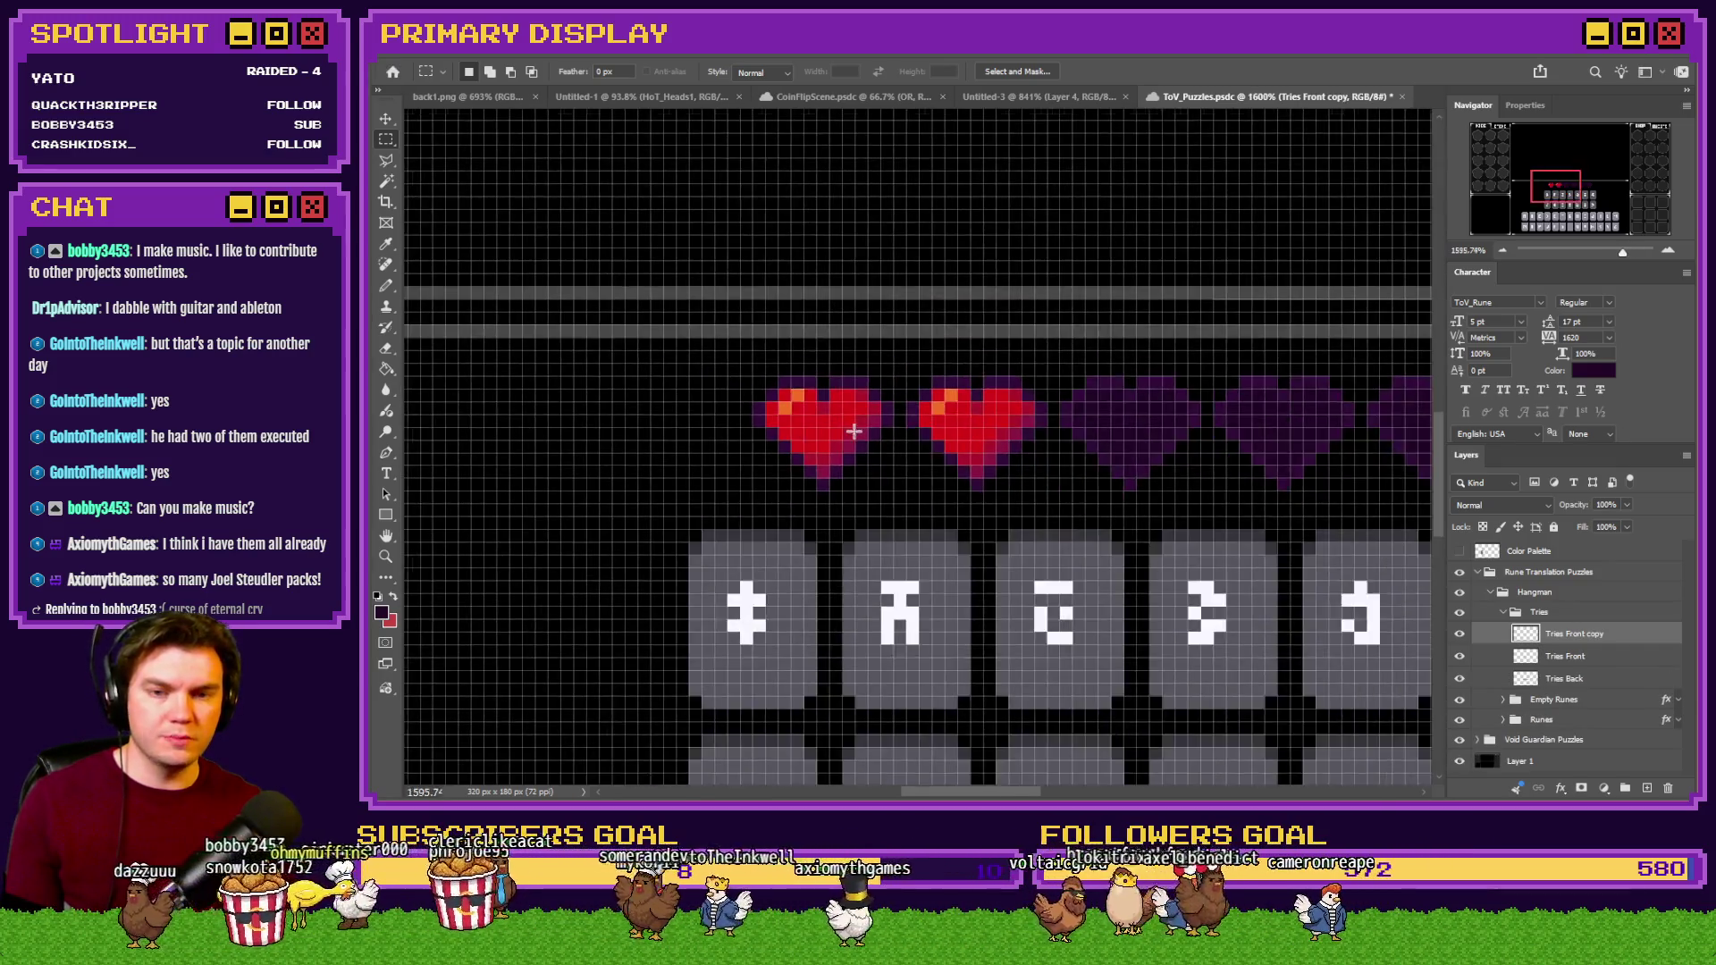
scroll(1132, 430, right, 3)
key(ctrl+e)
key(ctrl+j)
mouse_move(613, 487)
mouse_down()
mouse_move(916, 488)
mouse_move(1245, 453)
mouse_move(1241, 487)
mouse_up()
scroll(916, 487, right, 2)
Fill the last two slots with red hearts and merge all copies into Tries Front.
key(ctrl+j)
key(ctrl+e)
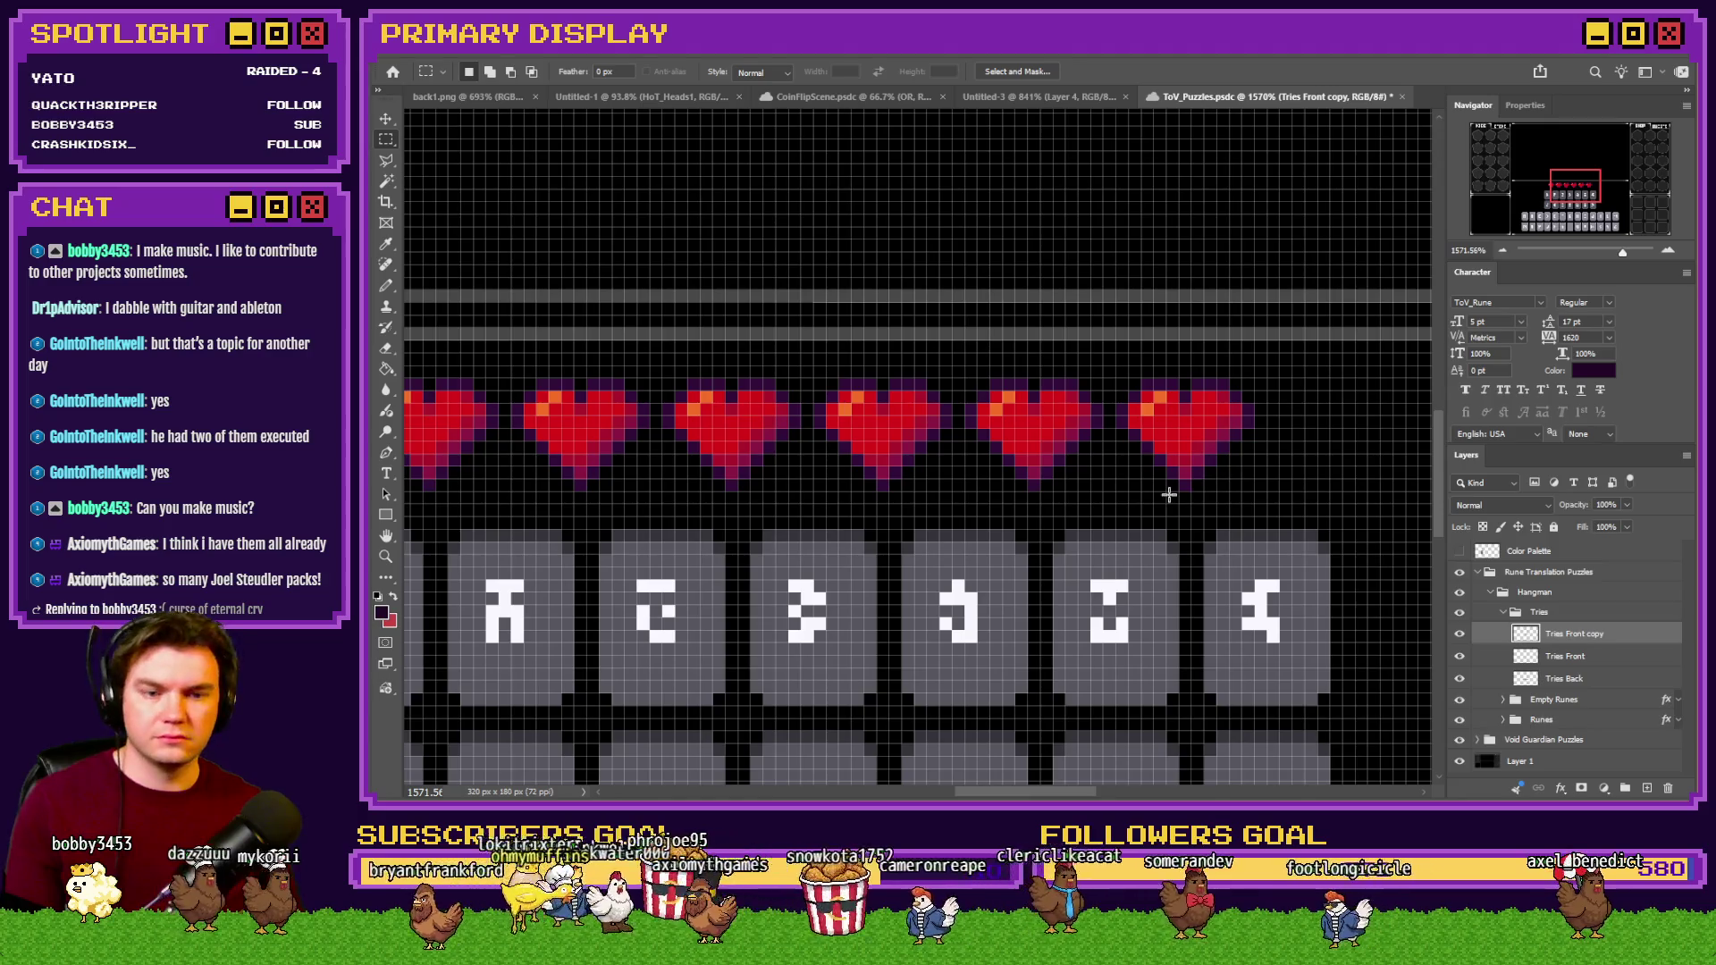
key(ctrl+e)
scroll(1165, 494, down, 3)
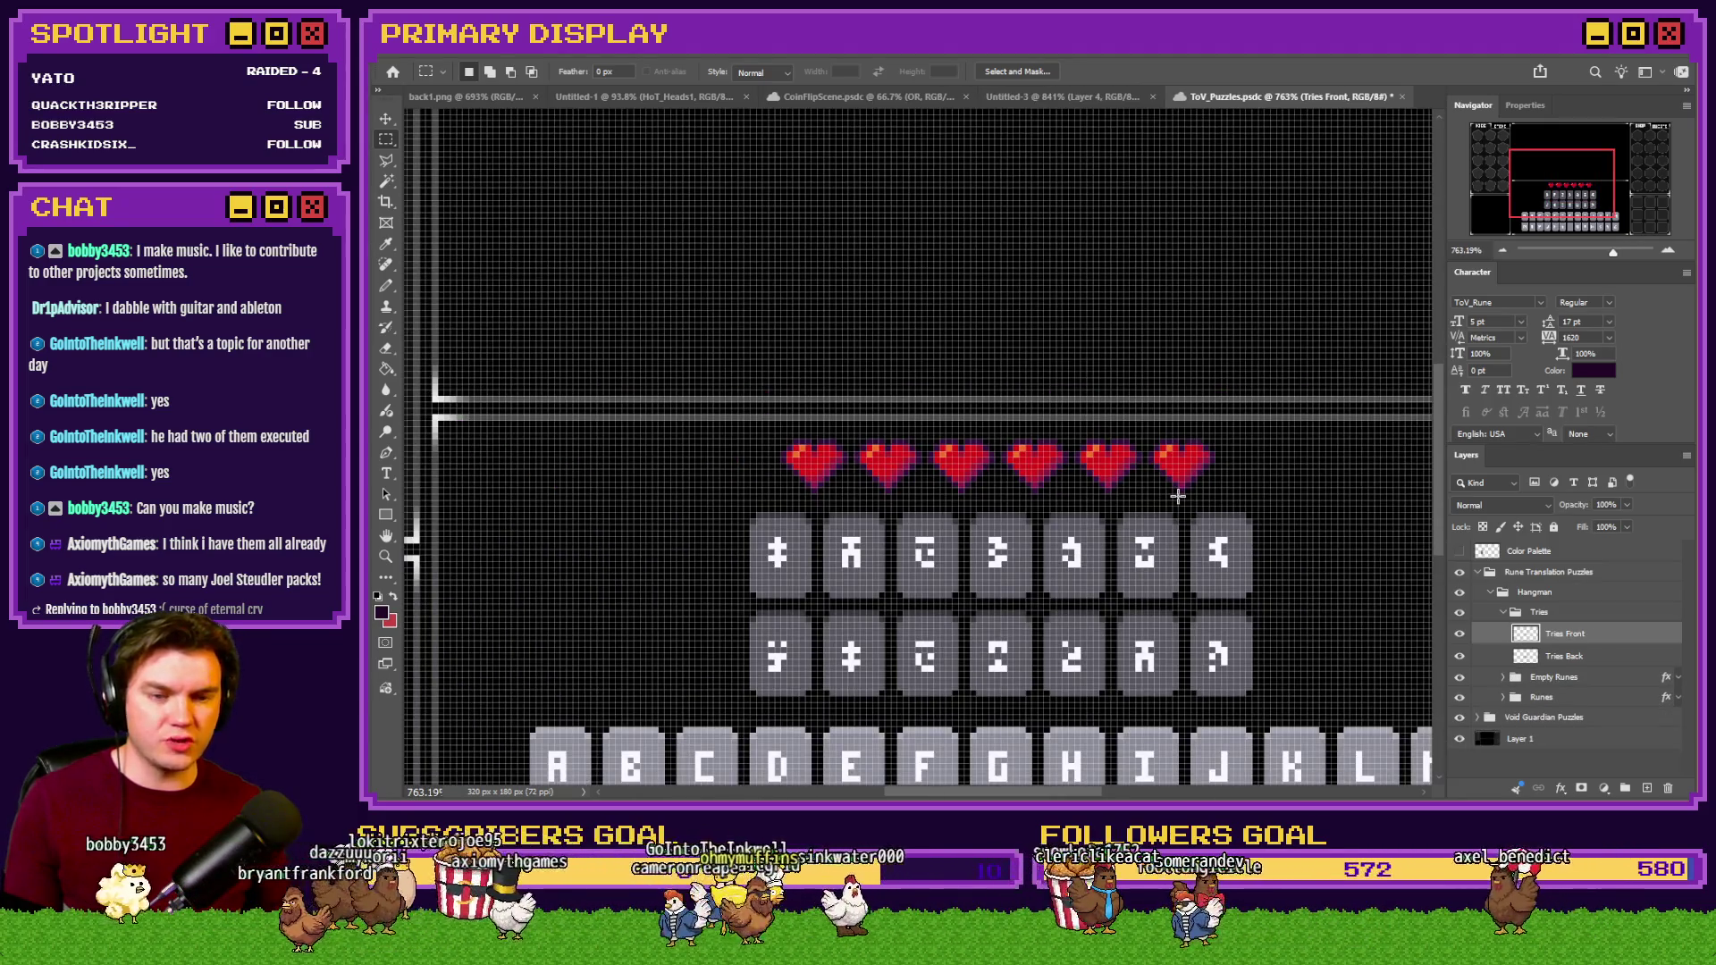
scroll(1100, 487, down, 3)
scroll(1064, 519, up, 1)
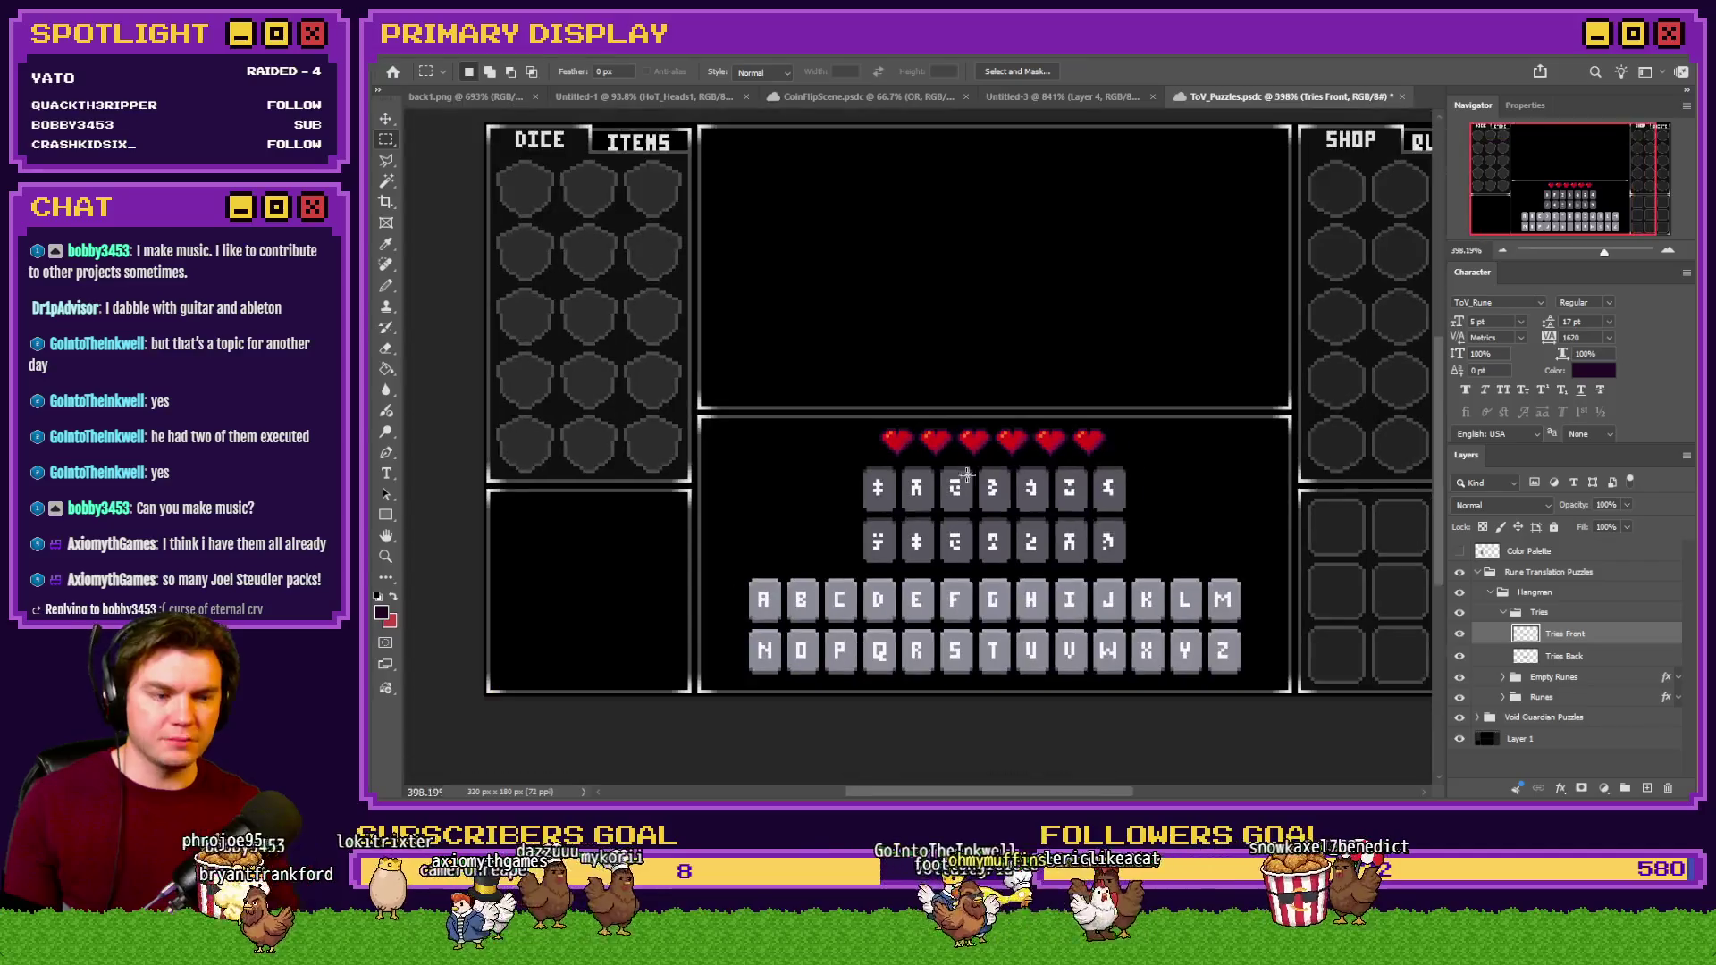
scroll(1059, 536, down, 1)
scroll(1058, 542, up, 1)
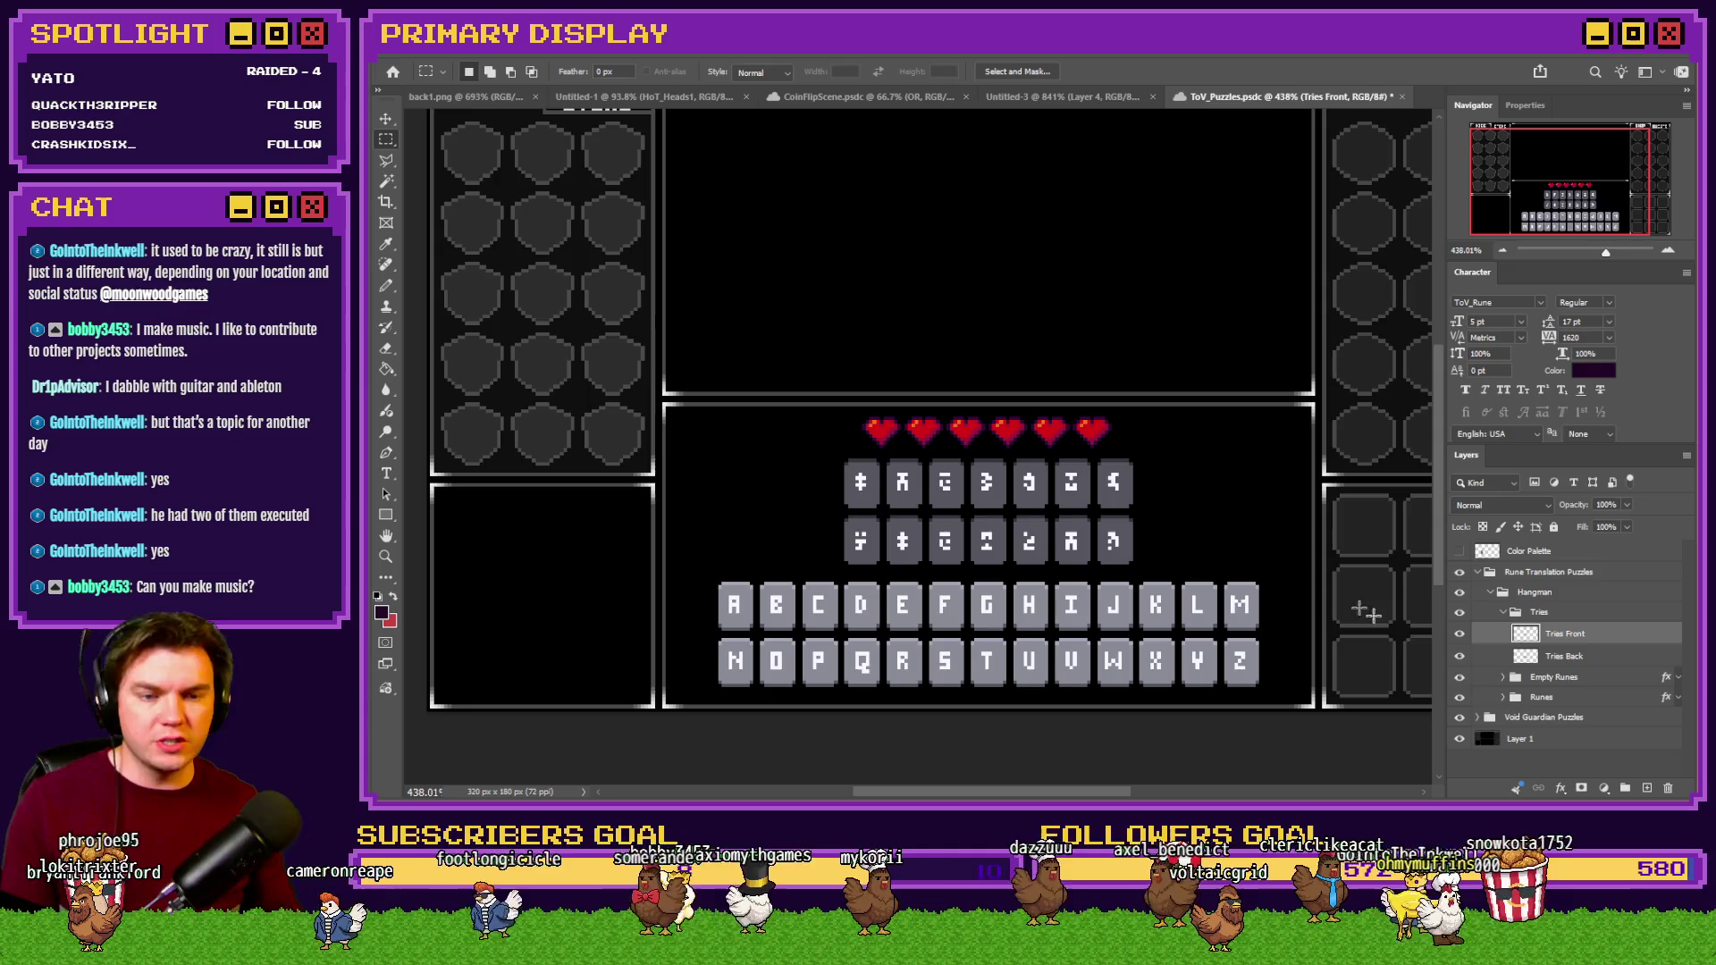
Collapse Tries, expand Runes, and merge the alphabet letters layer into the Rune layer.
click(1504, 613)
click(1505, 652)
mouse_move(1542, 652)
mouse_down()
mouse_move(1573, 645)
mouse_move(1565, 624)
mouse_up()
mouse_move(730, 569)
mouse_down()
mouse_move(1199, 652)
mouse_move(1249, 686)
mouse_up()
mouse_move(835, 457)
mouse_down()
mouse_move(1188, 537)
mouse_move(1151, 567)
mouse_up()
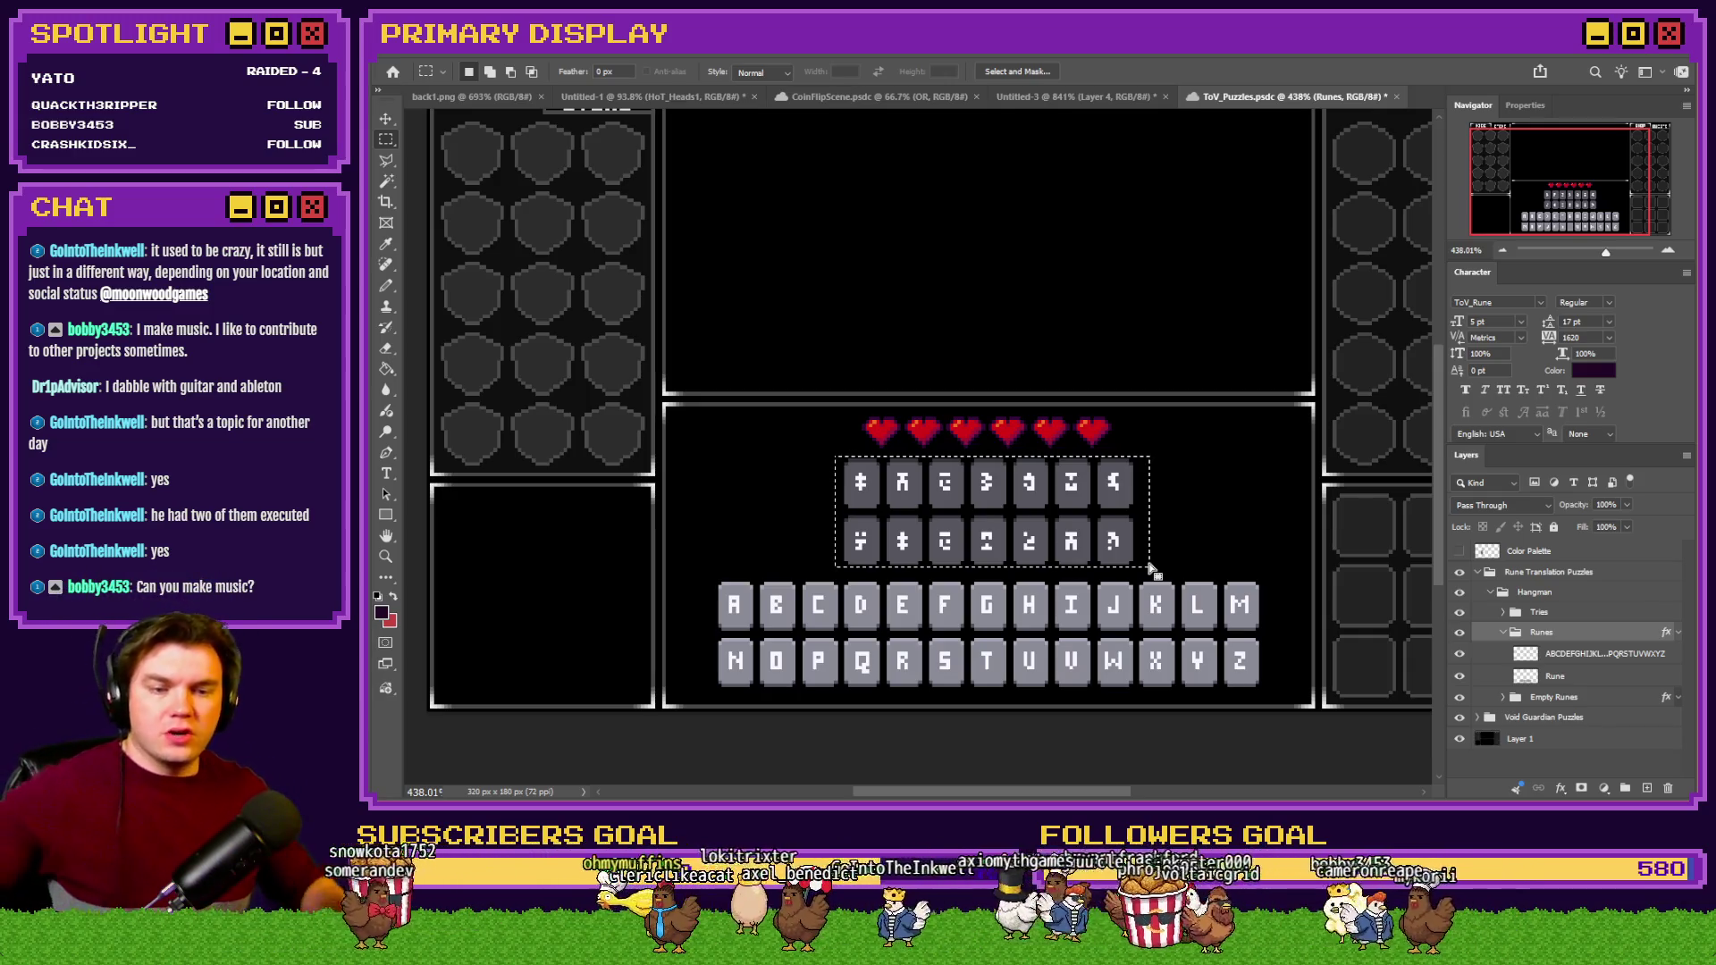
click(1589, 662)
key(ctrl+e)
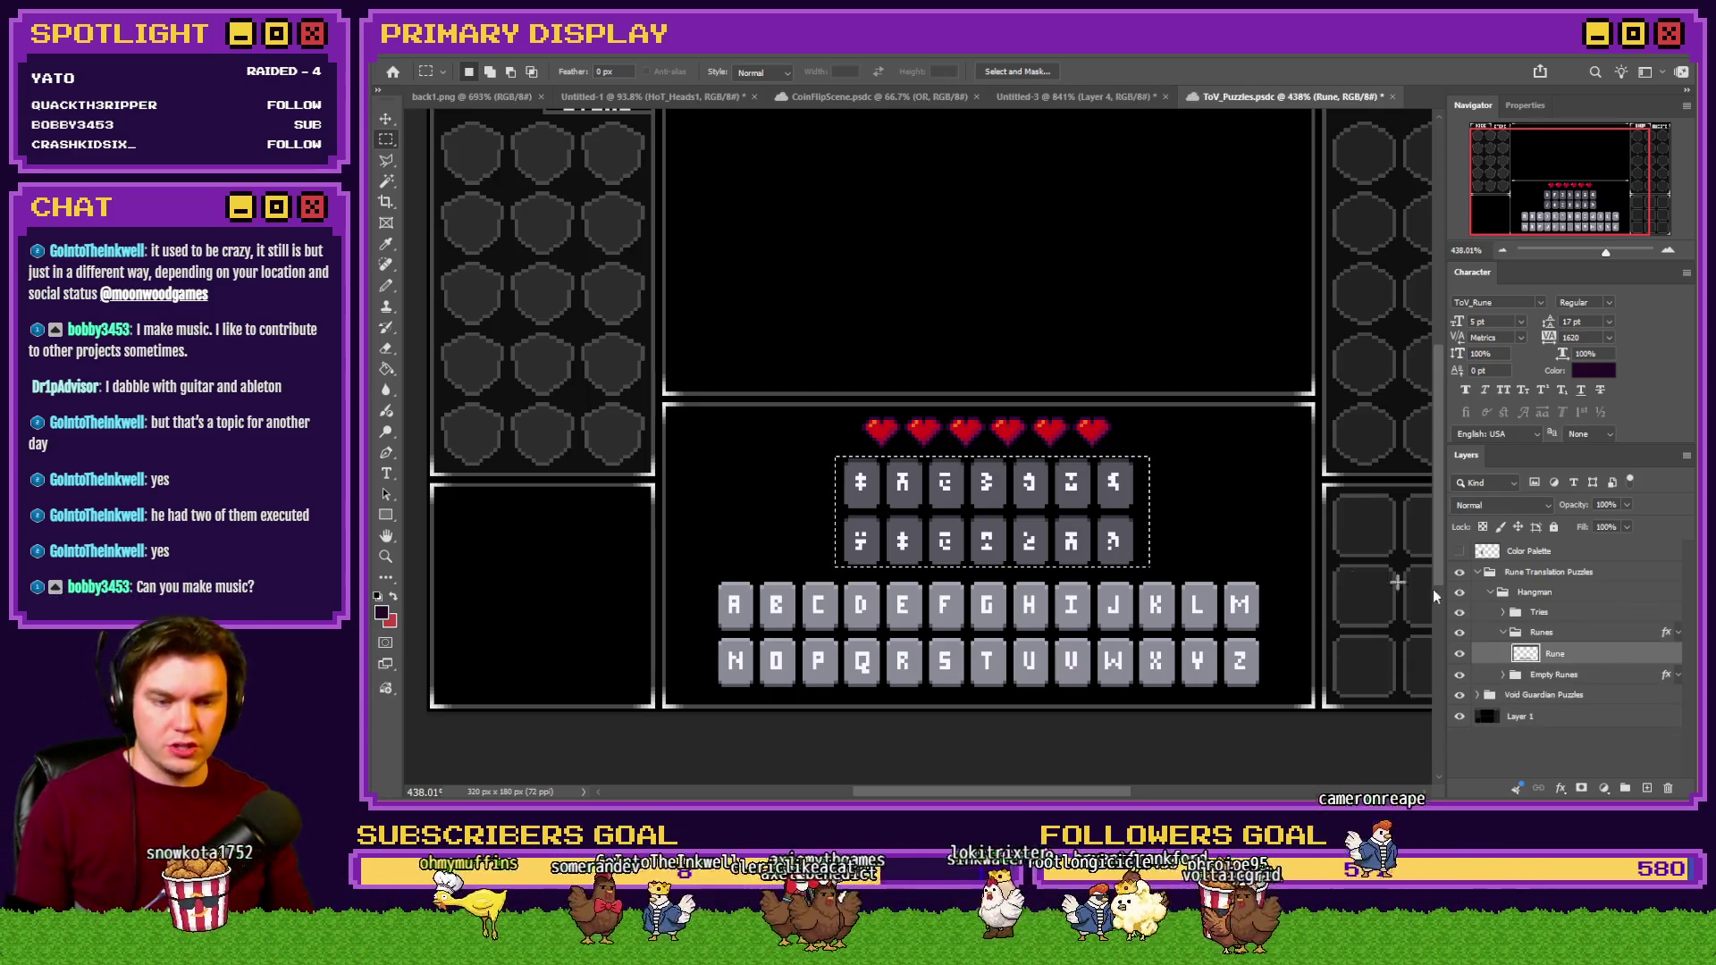
Cut the A key tile, paste it twice, and place a copy on the top rune row.
drag(688, 562, 755, 630)
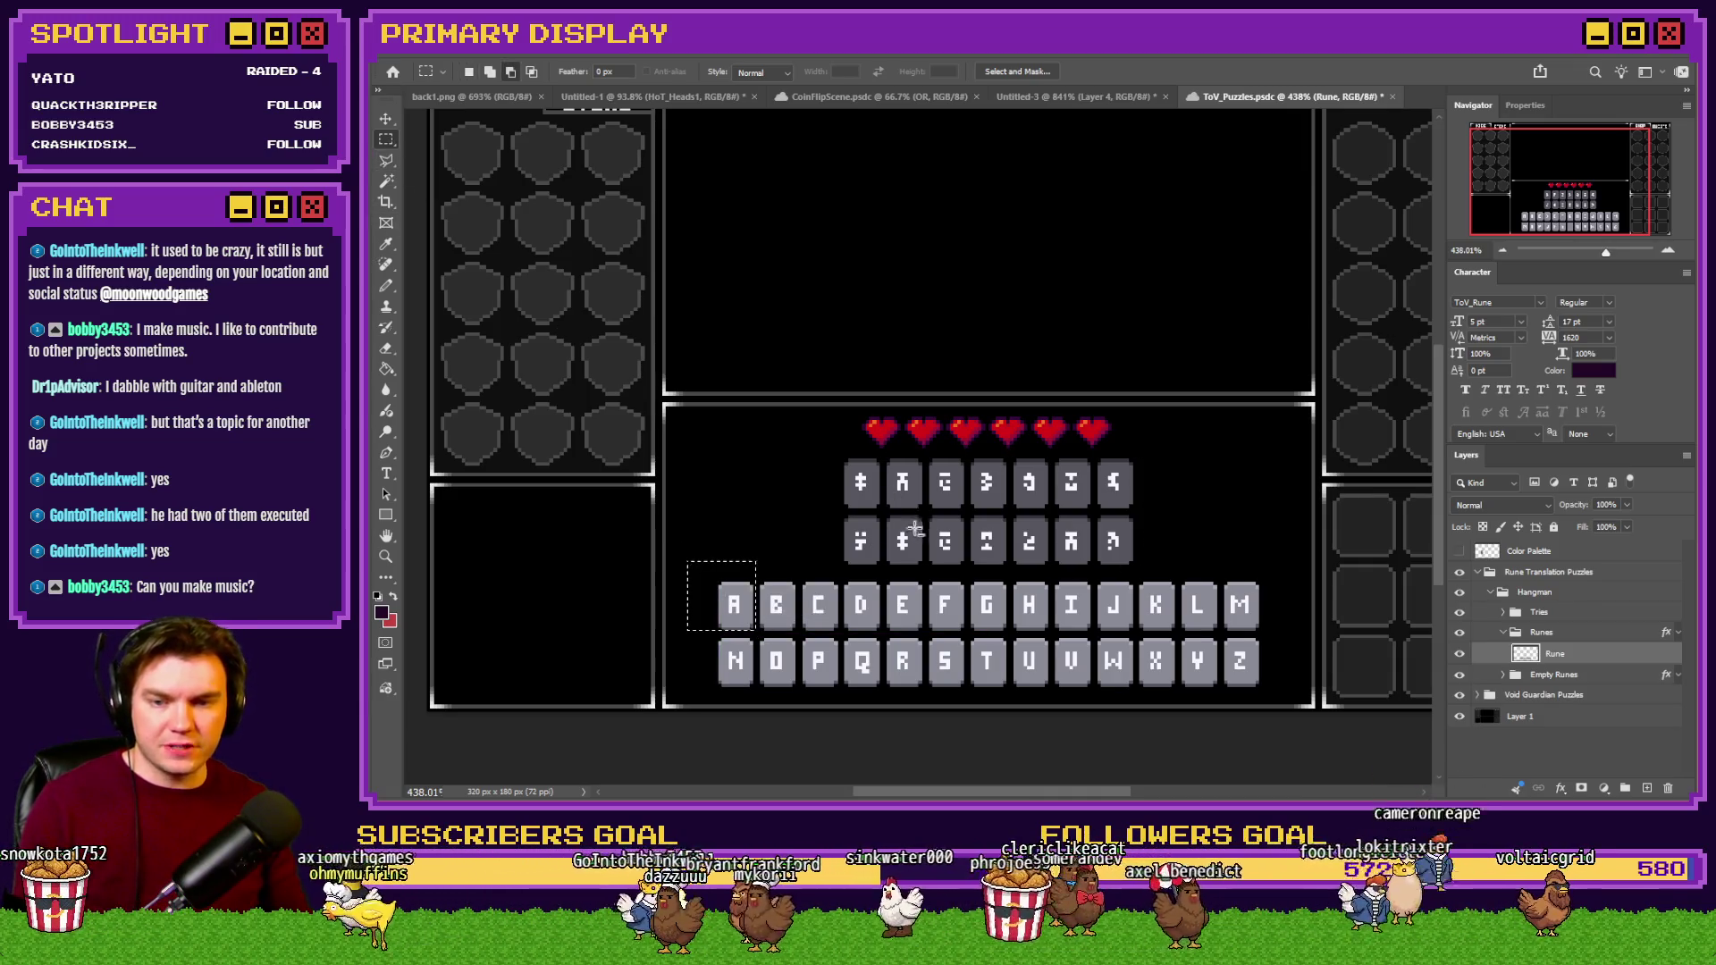
scroll(917, 528, up, 2)
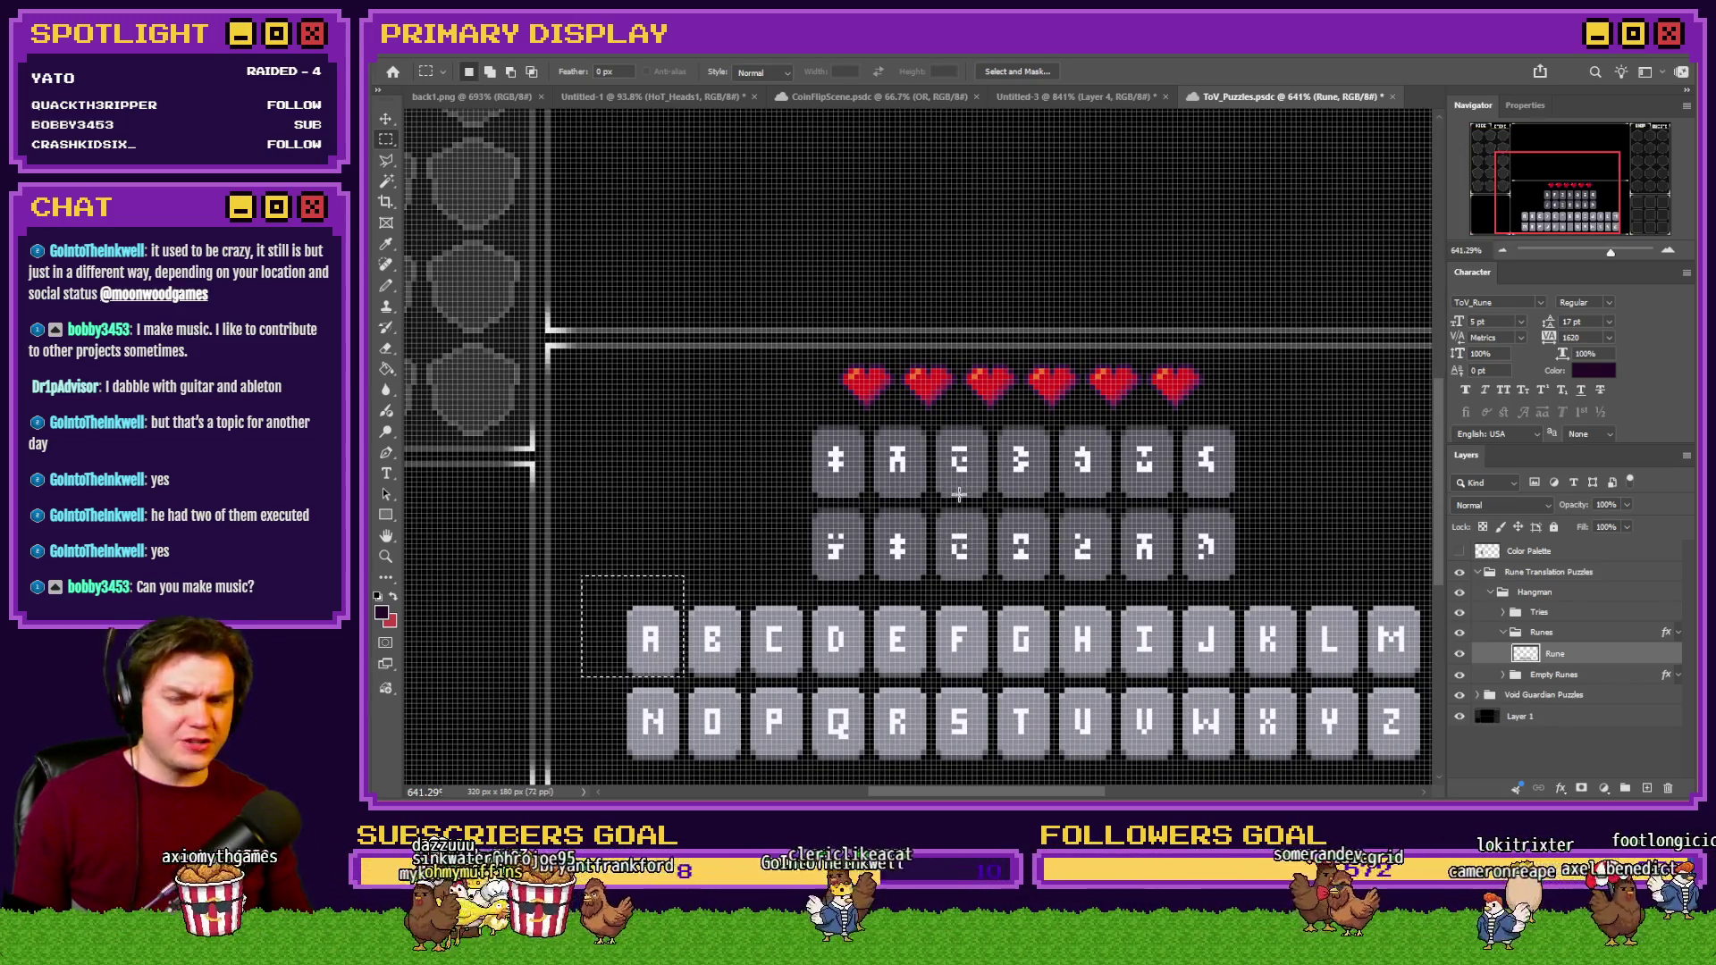
key(ctrl+x)
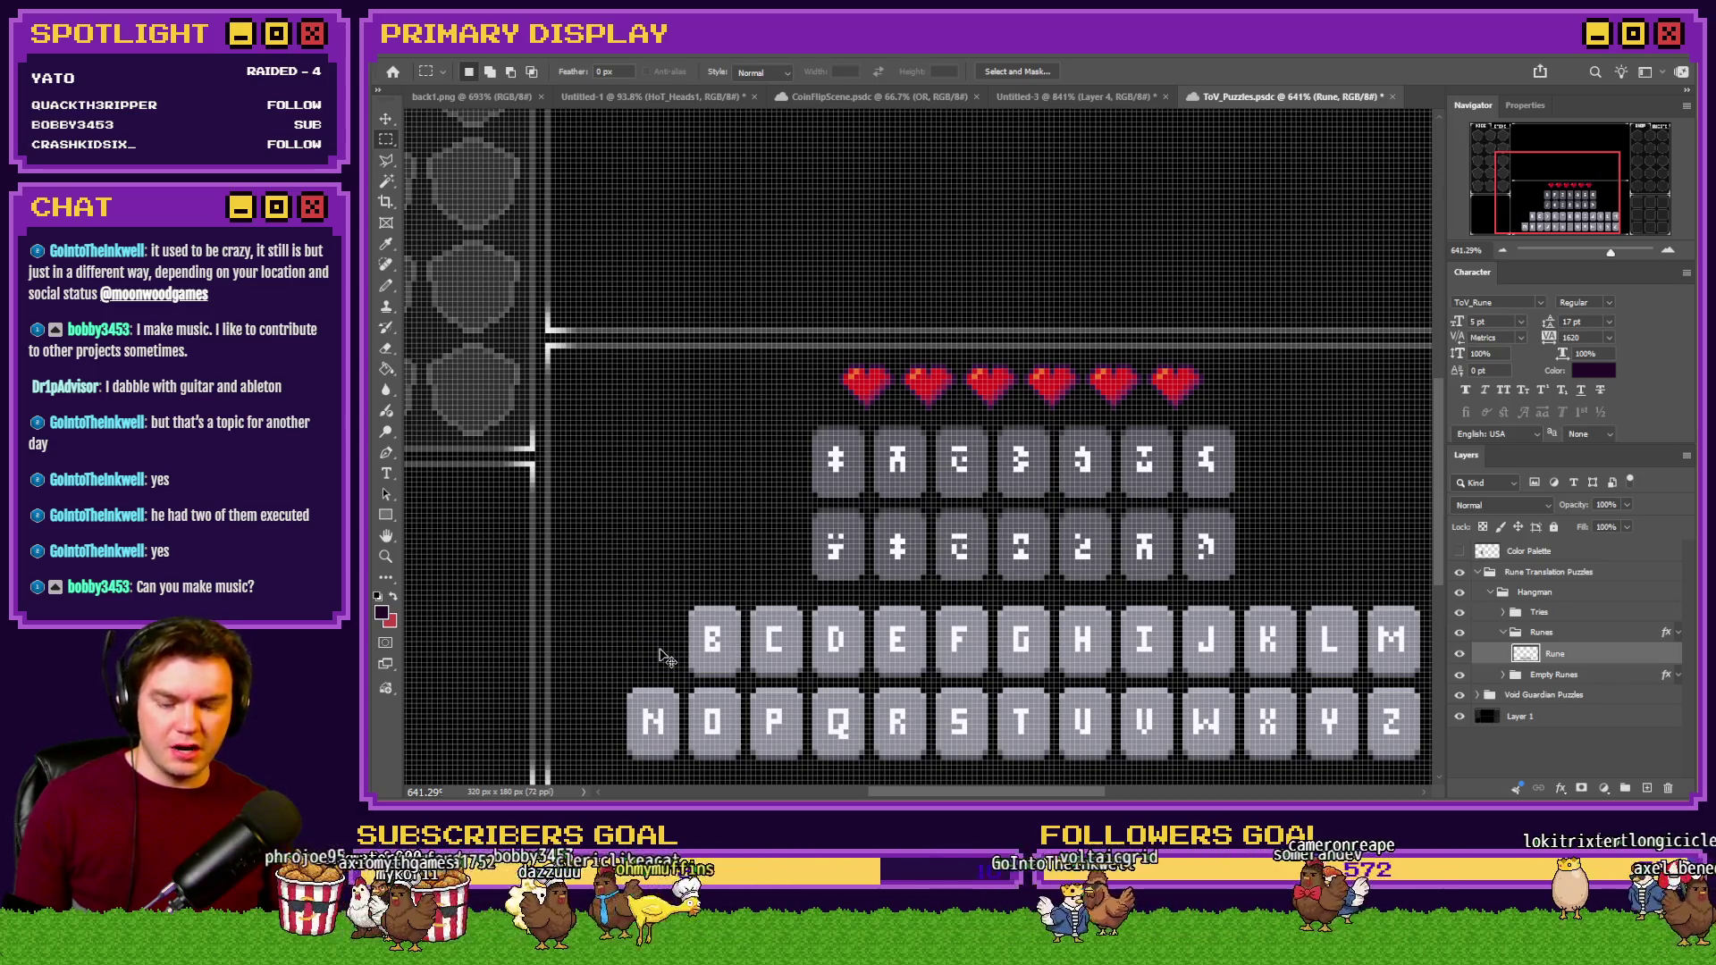
key(ctrl+v)
mouse_move(910, 451)
mouse_down()
mouse_move(932, 482)
mouse_move(959, 467)
mouse_move(1011, 588)
mouse_move(1034, 573)
mouse_up()
key(ctrl+v)
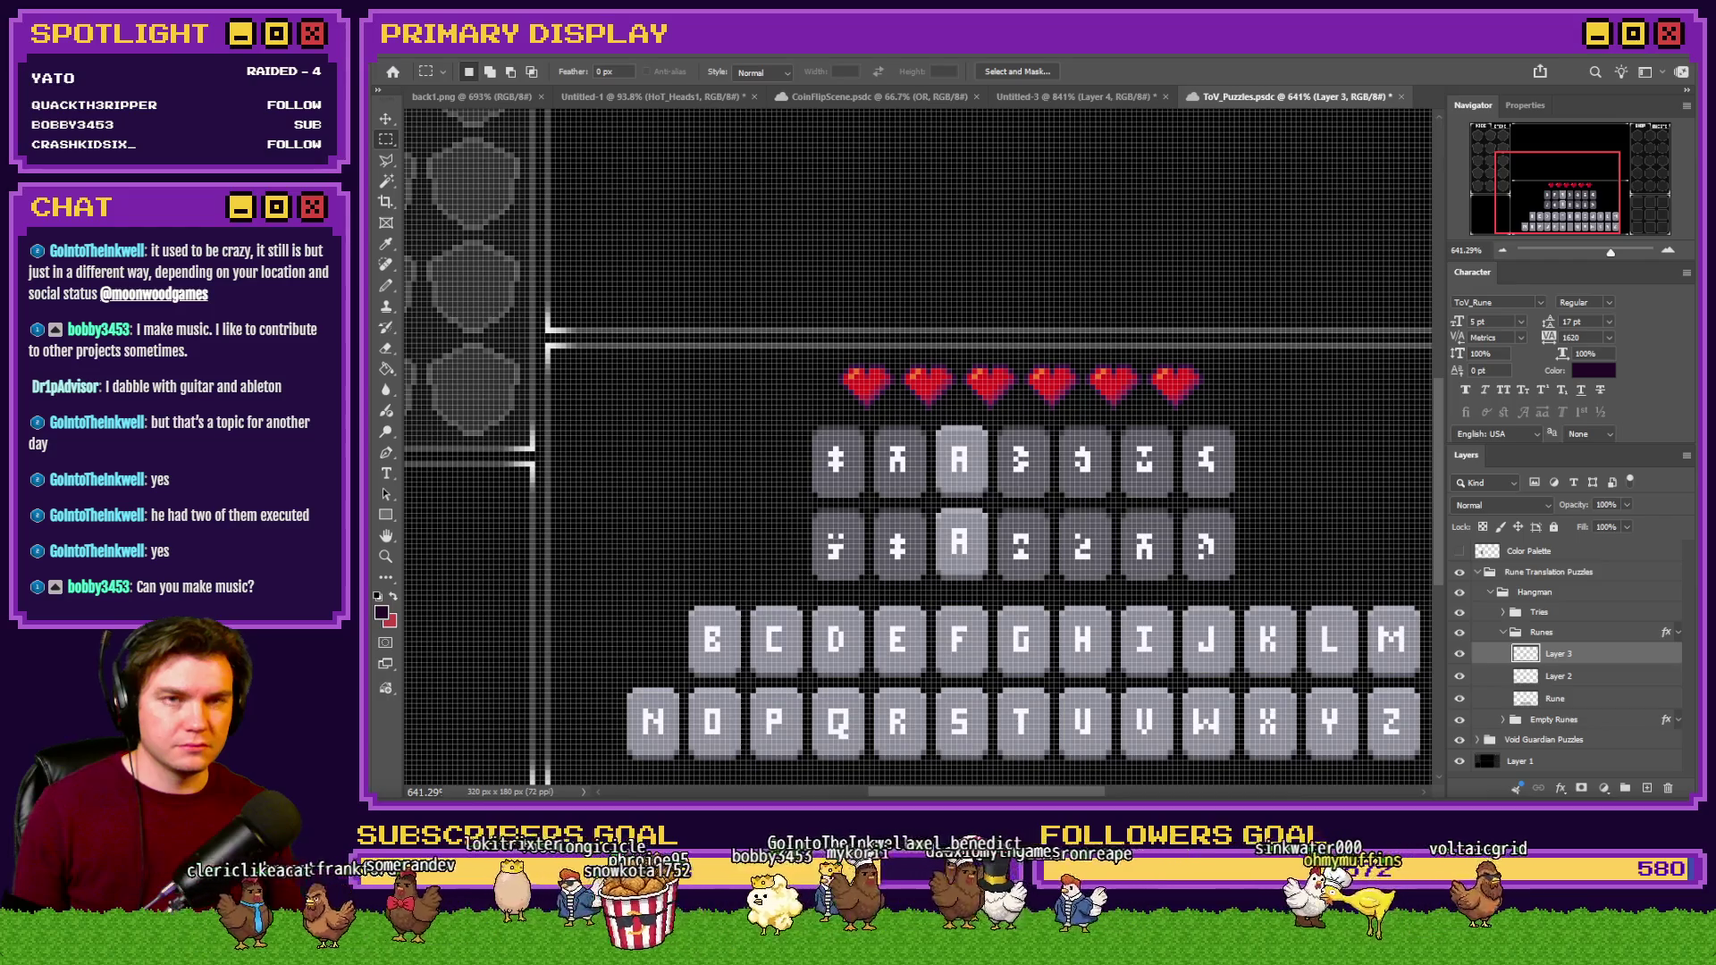
click(1565, 697)
Cut the H tile from the alphabet and paste two copies into the rune rows.
mouse_move(1062, 615)
mouse_down()
mouse_move(1122, 648)
mouse_move(1113, 681)
mouse_up()
key(Delete)
key(ctrl+v)
mouse_move(1037, 469)
mouse_down()
mouse_move(970, 452)
mouse_move(932, 575)
mouse_up()
key(ctrl+v)
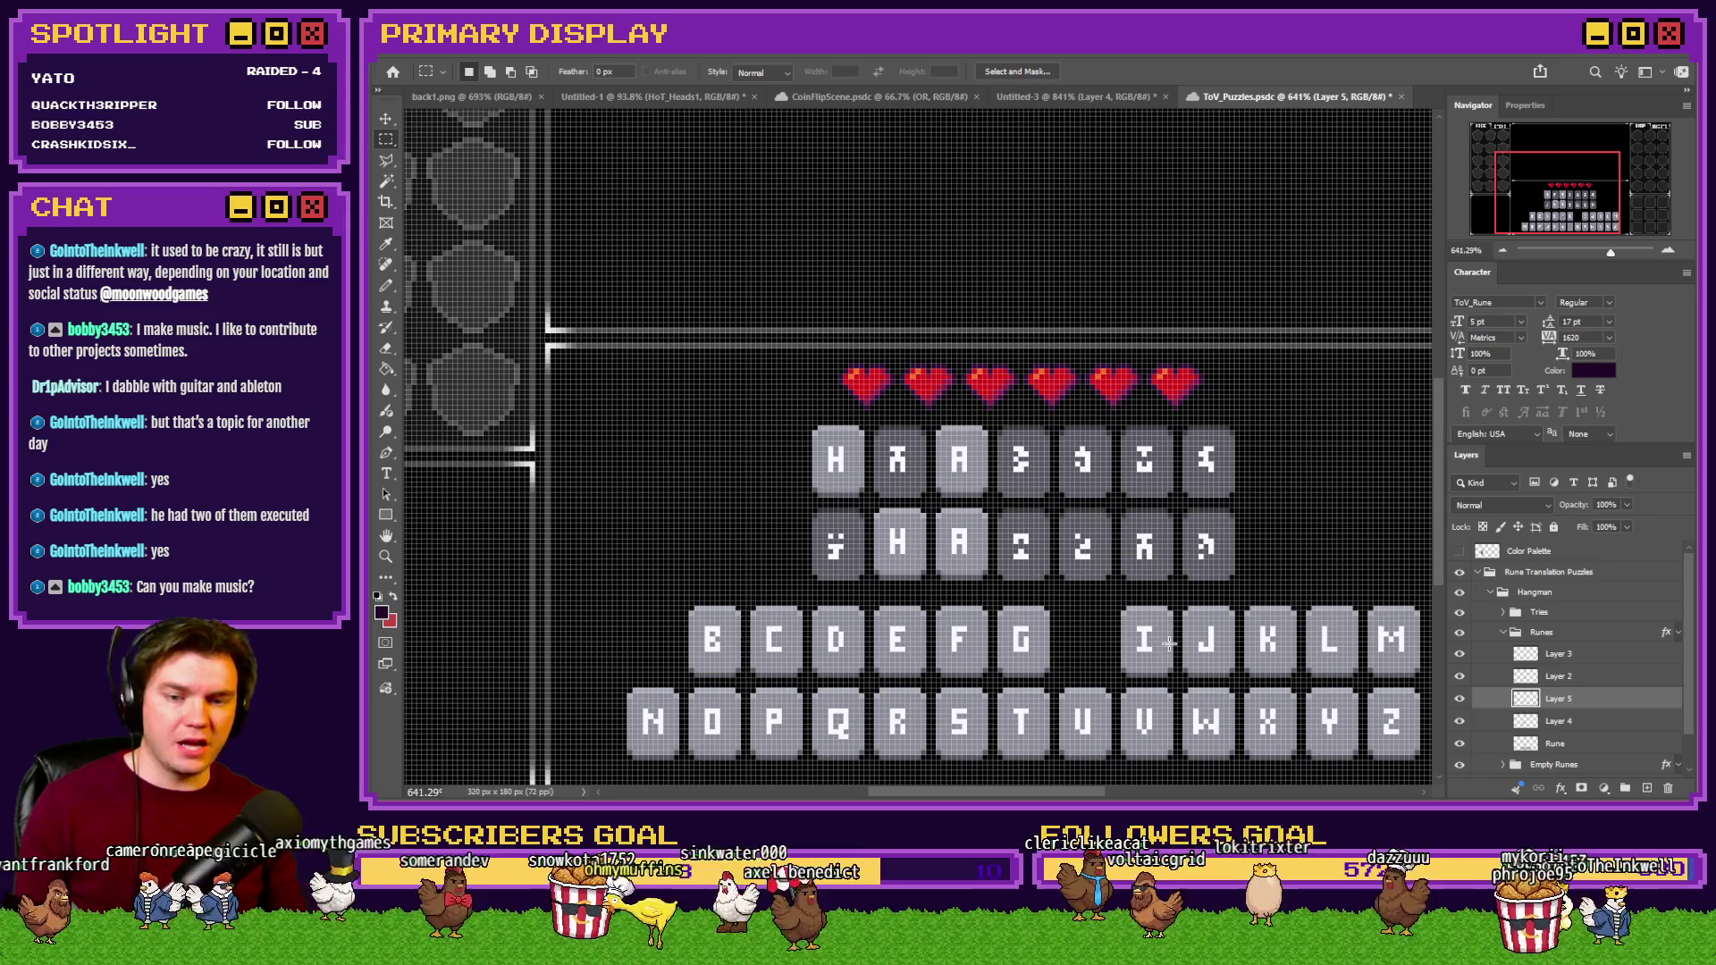
mouse_move(1180, 608)
mouse_down()
mouse_move(1251, 666)
mouse_move(1238, 680)
mouse_up()
key(ctrl+d)
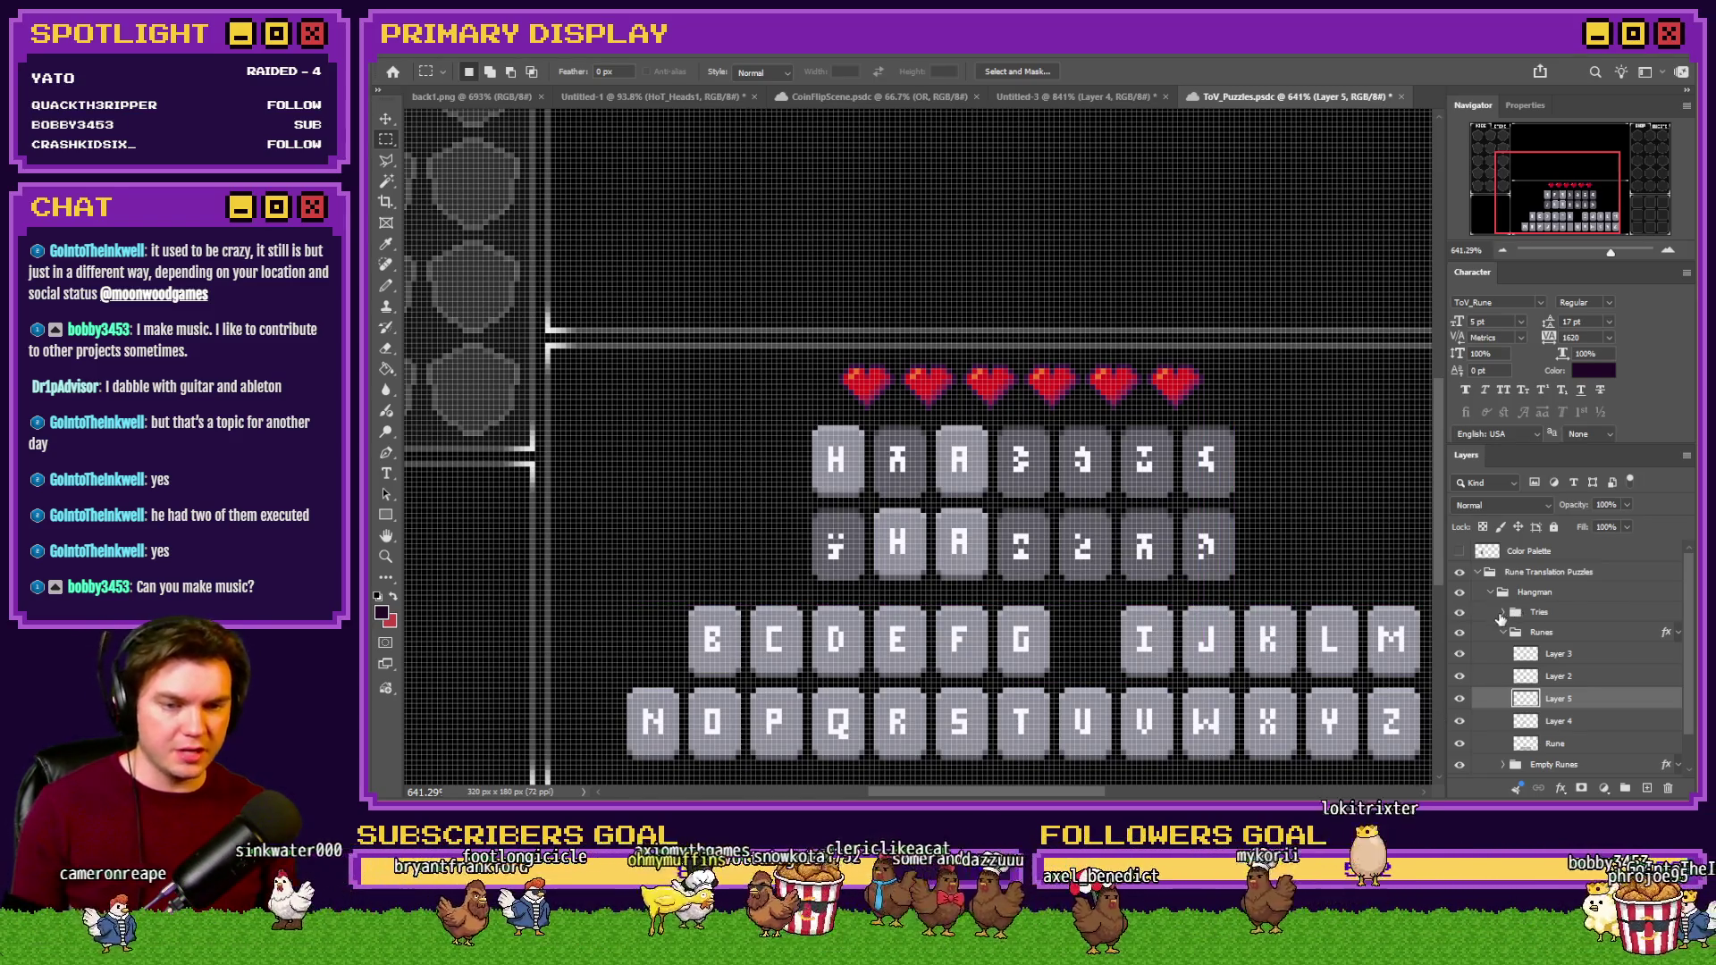
Delete the sixth red heart from the Tries Front layer.
click(1503, 613)
click(1564, 634)
drag(1198, 364, 1149, 411)
key(Delete)
key(ctrl+d)
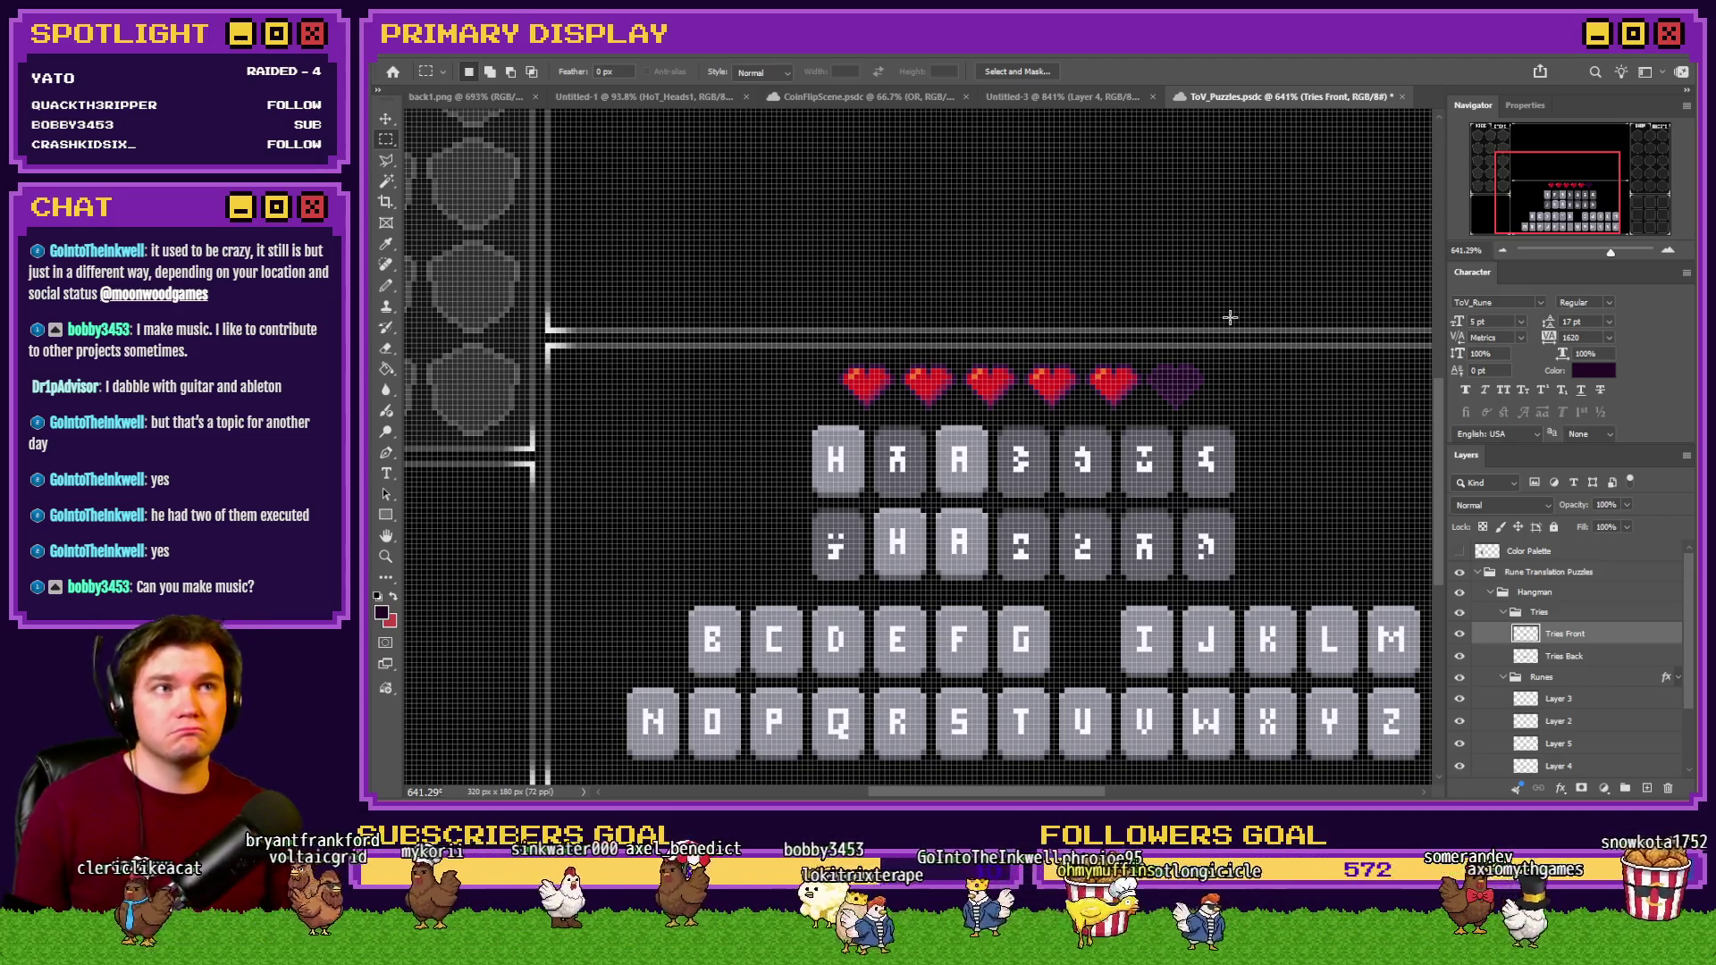
Undo the heart removal and the H and A tile placements.
key(ctrl+z)
key(ctrl+z)
key(ctrl+z)
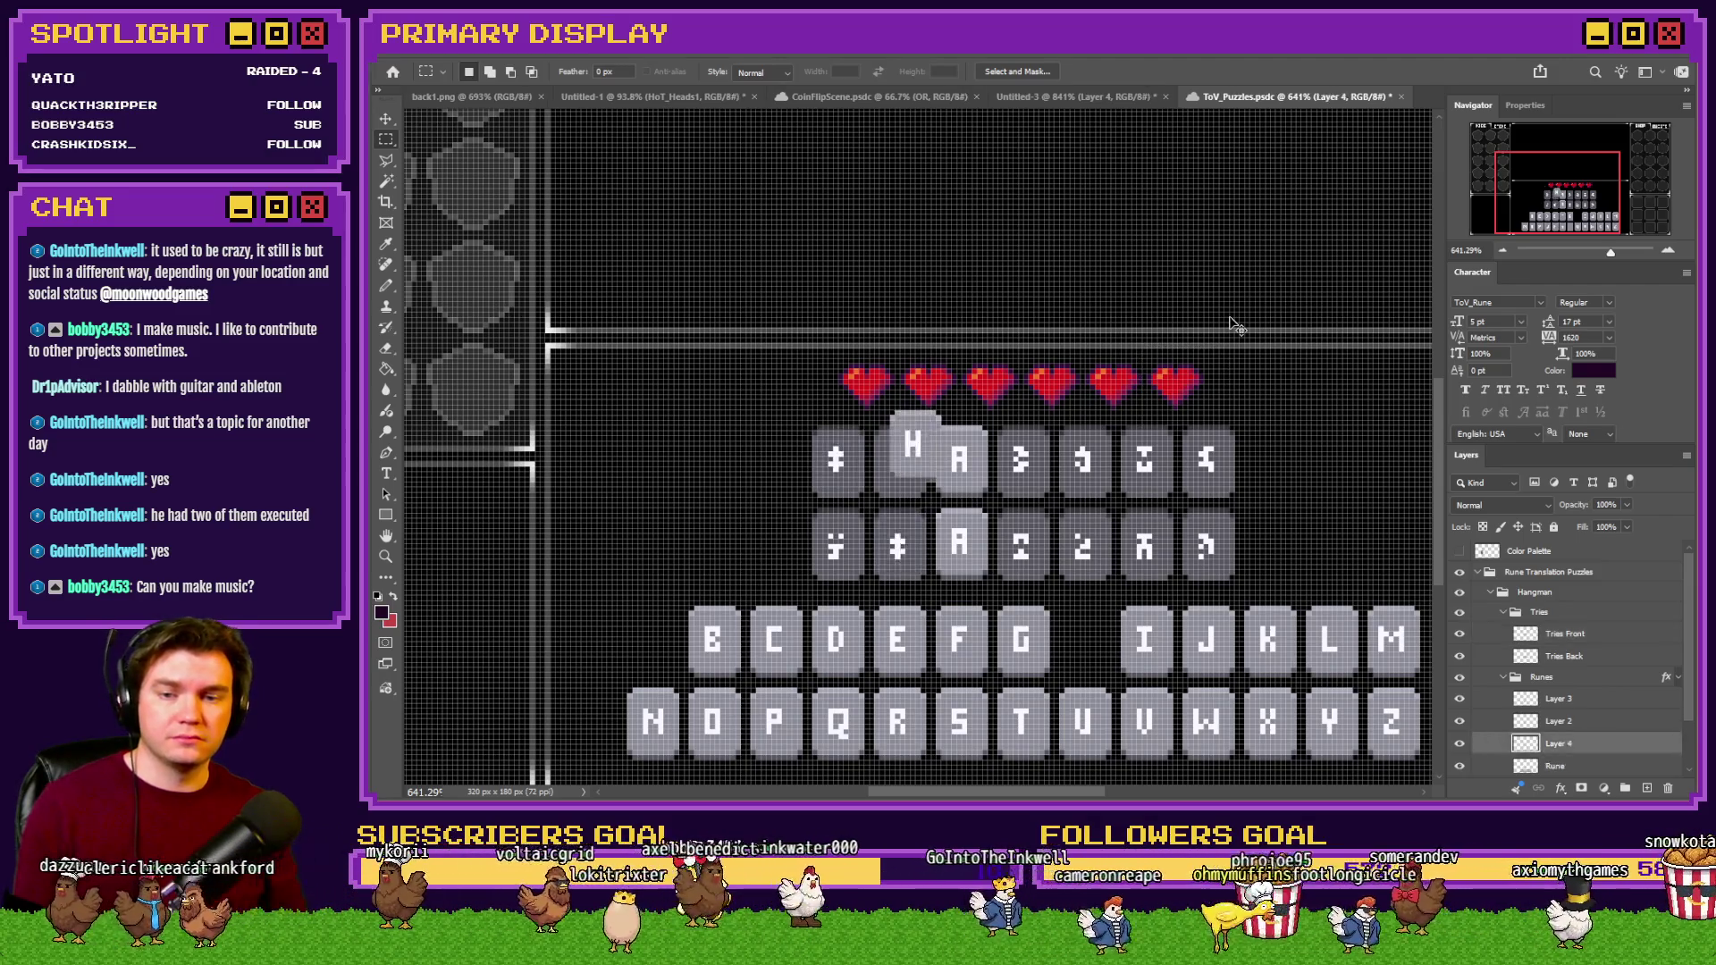
key(ctrl+z)
key(ctrl+z)
key(ctrl+z)
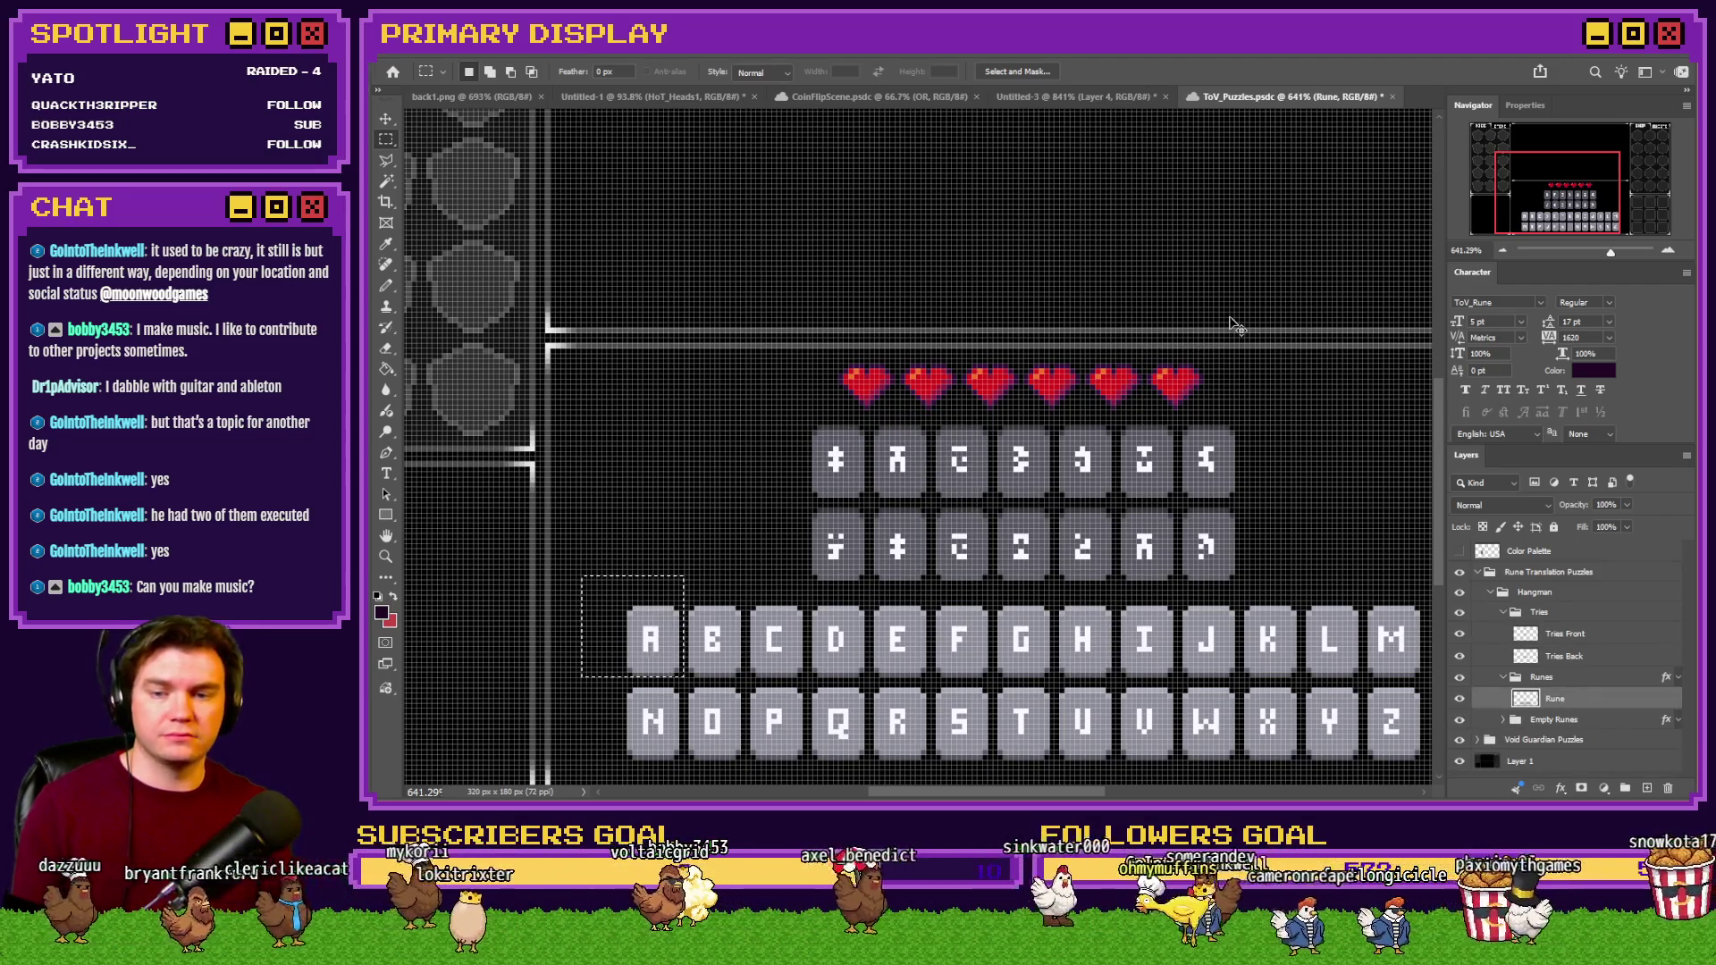
scroll(1237, 327, down, 3)
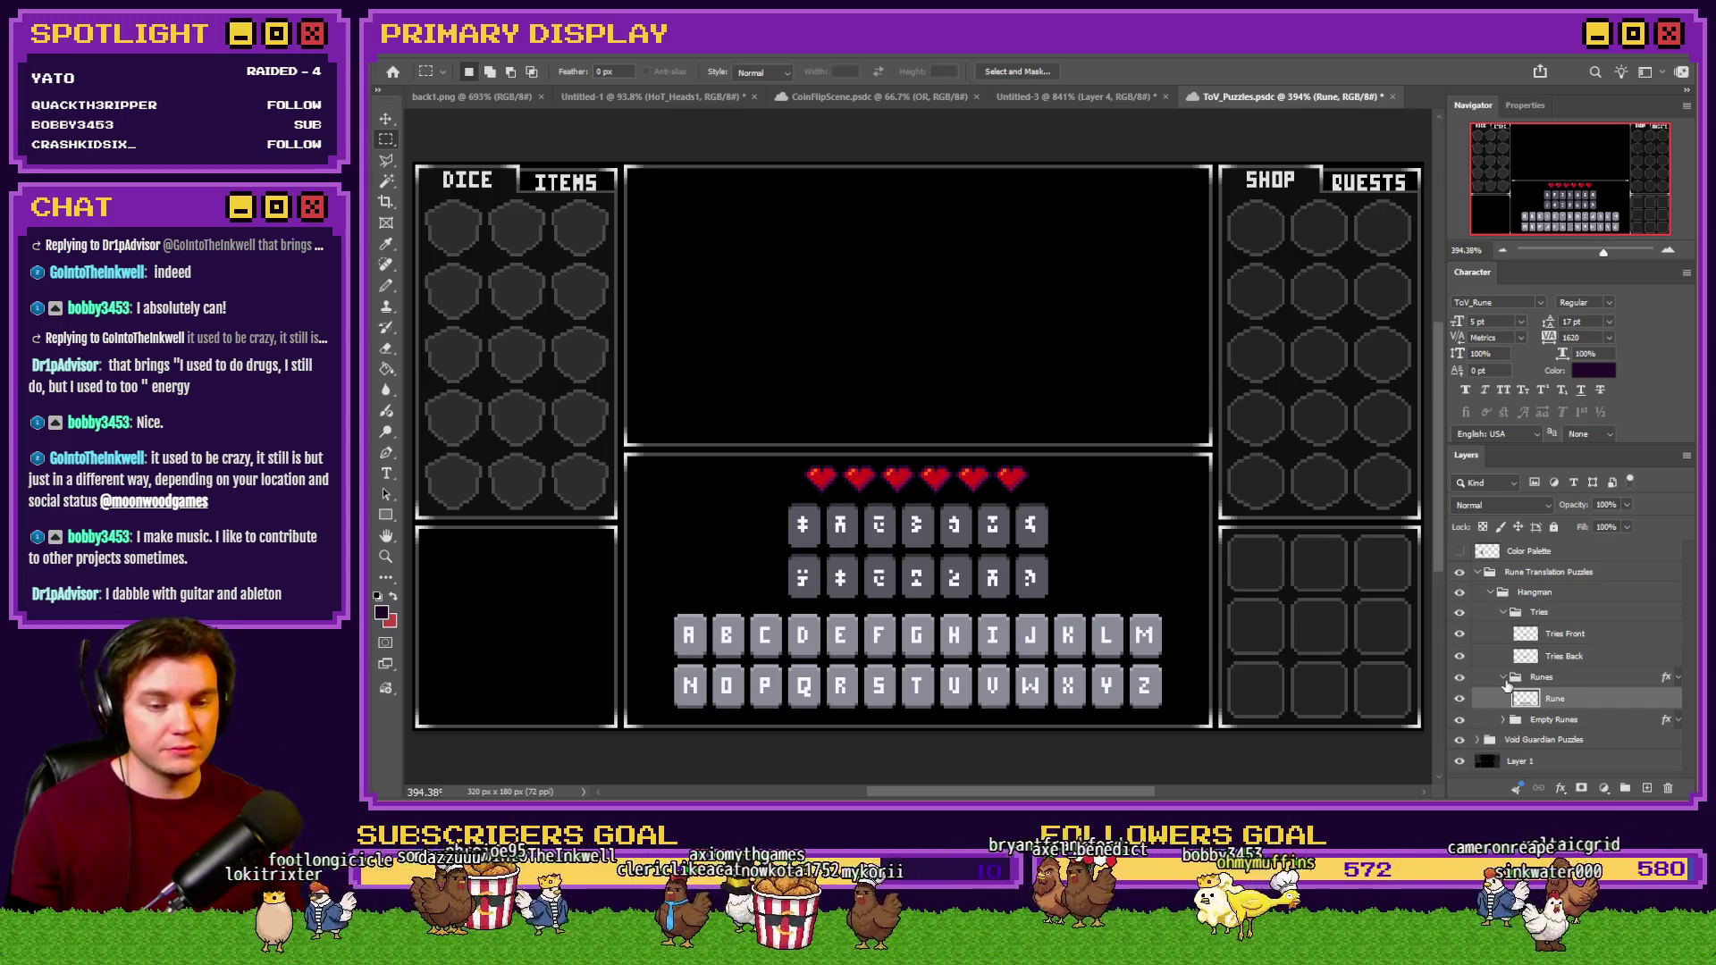
Collapse the Runes and Tries groups, then select the Empty Runes group in the Layers panel.
click(1505, 678)
click(1507, 613)
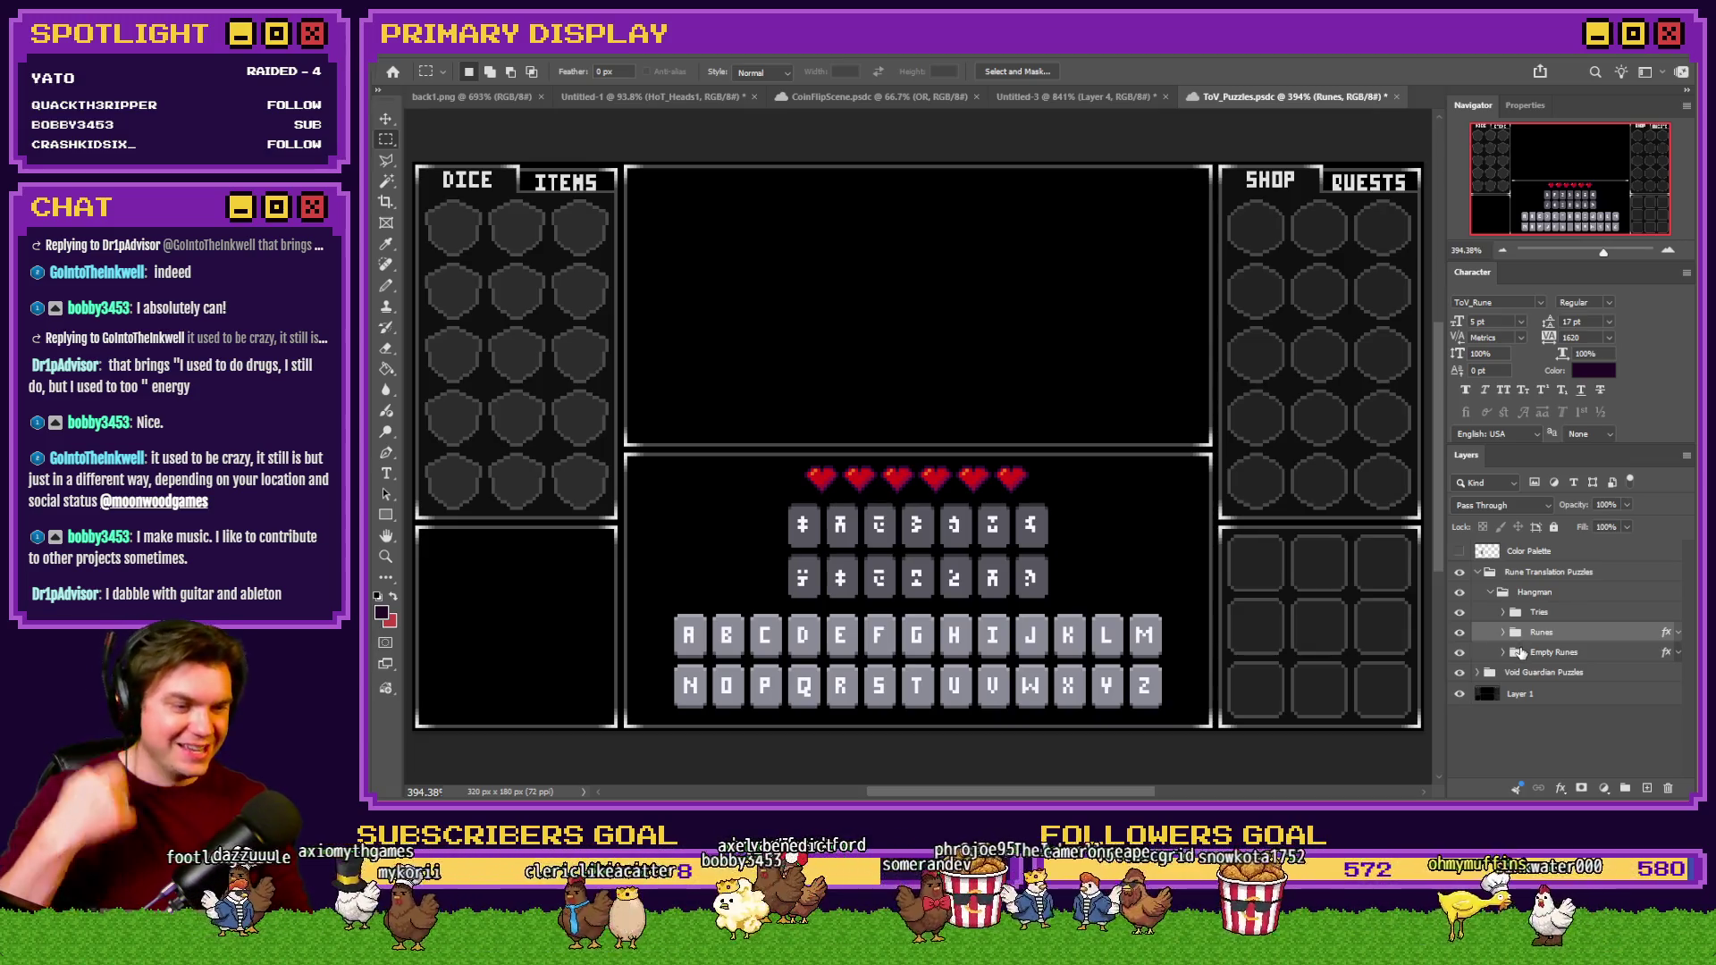
click(1525, 655)
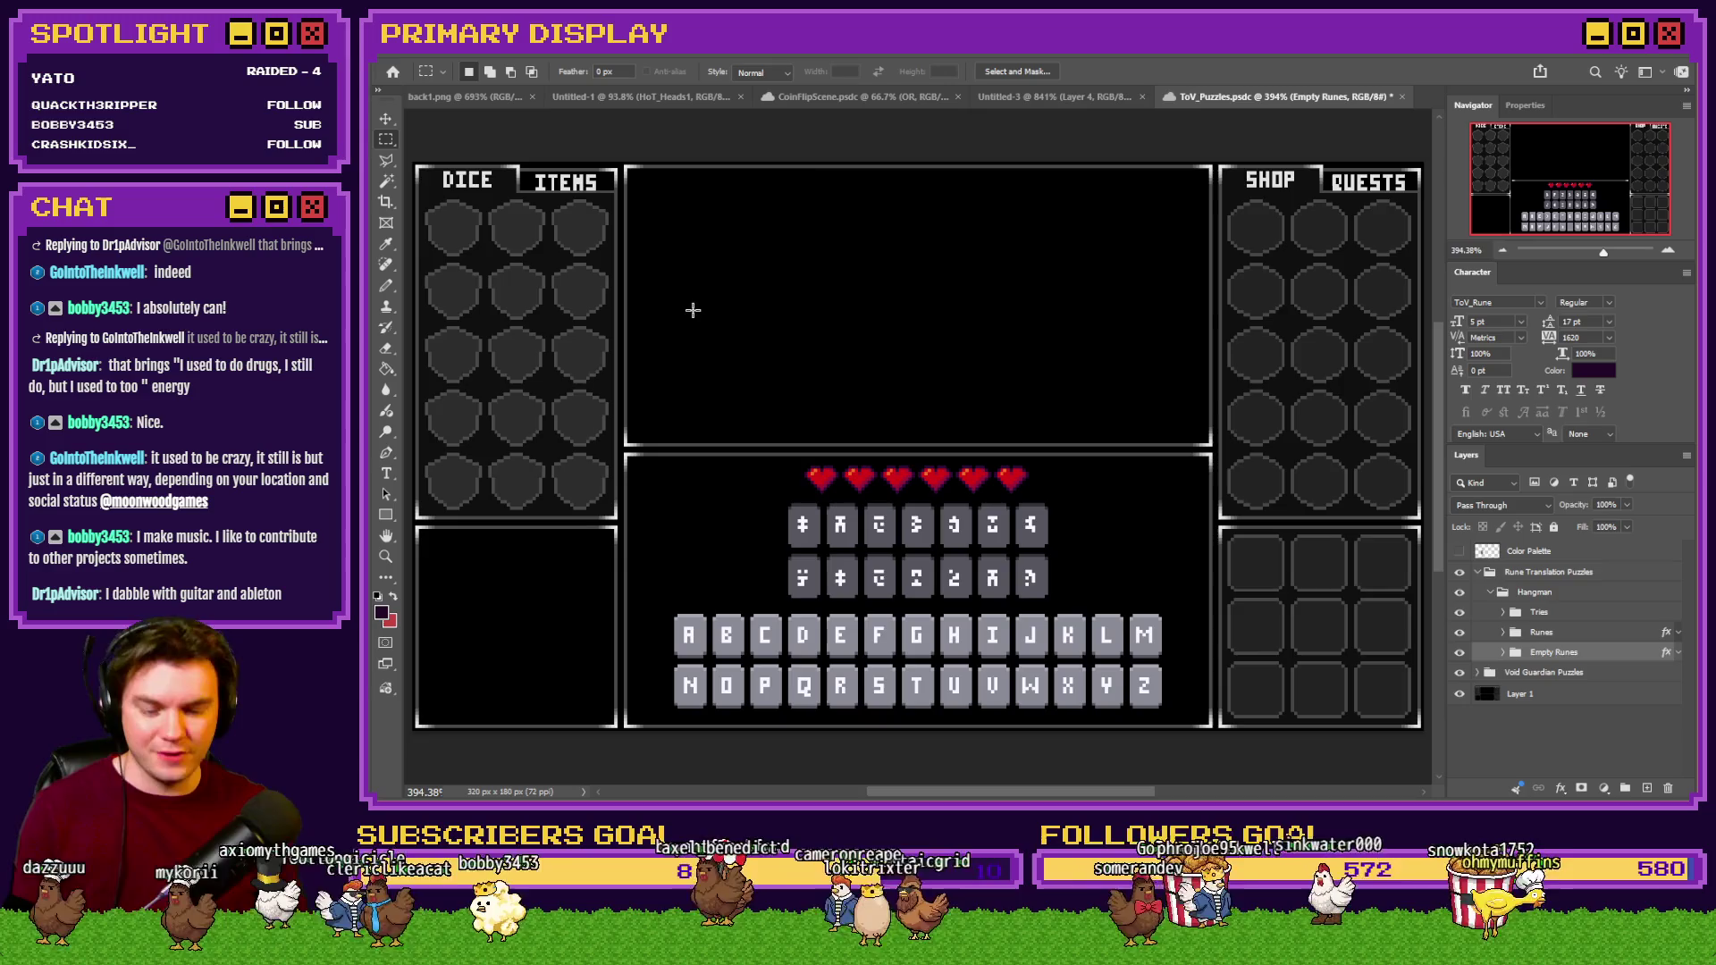
scroll(836, 491, up, 5)
scroll(1016, 610, down, 3)
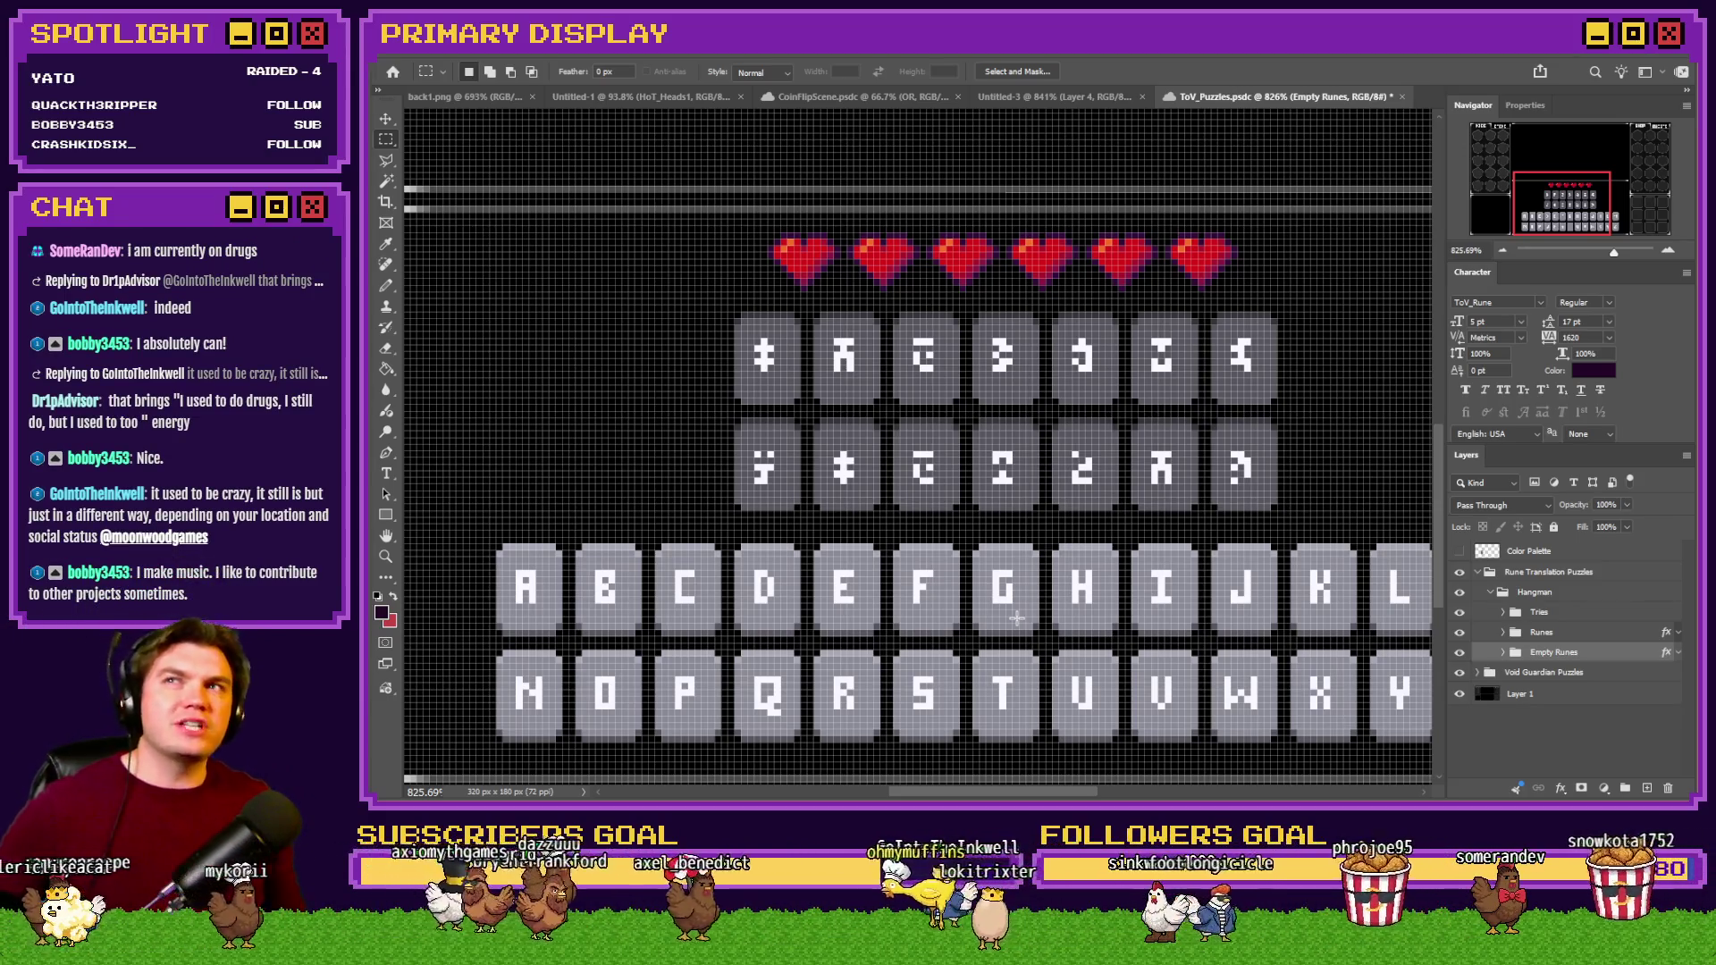
scroll(929, 599, down, 3)
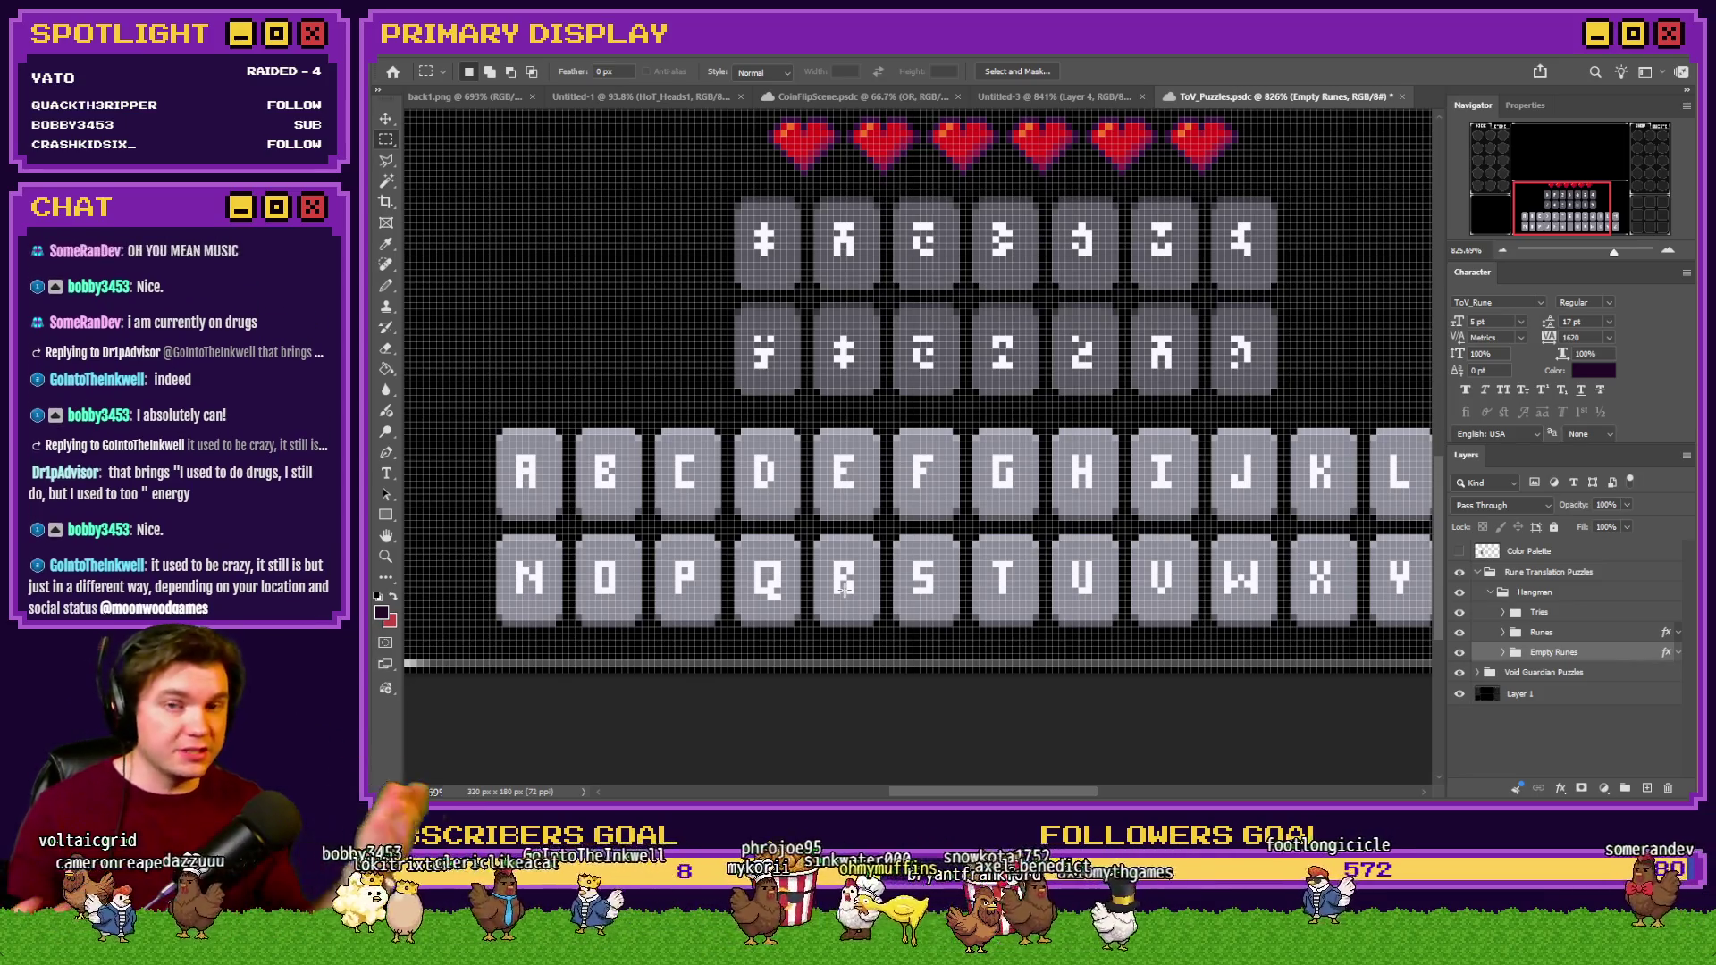
scroll(975, 630, up, 5)
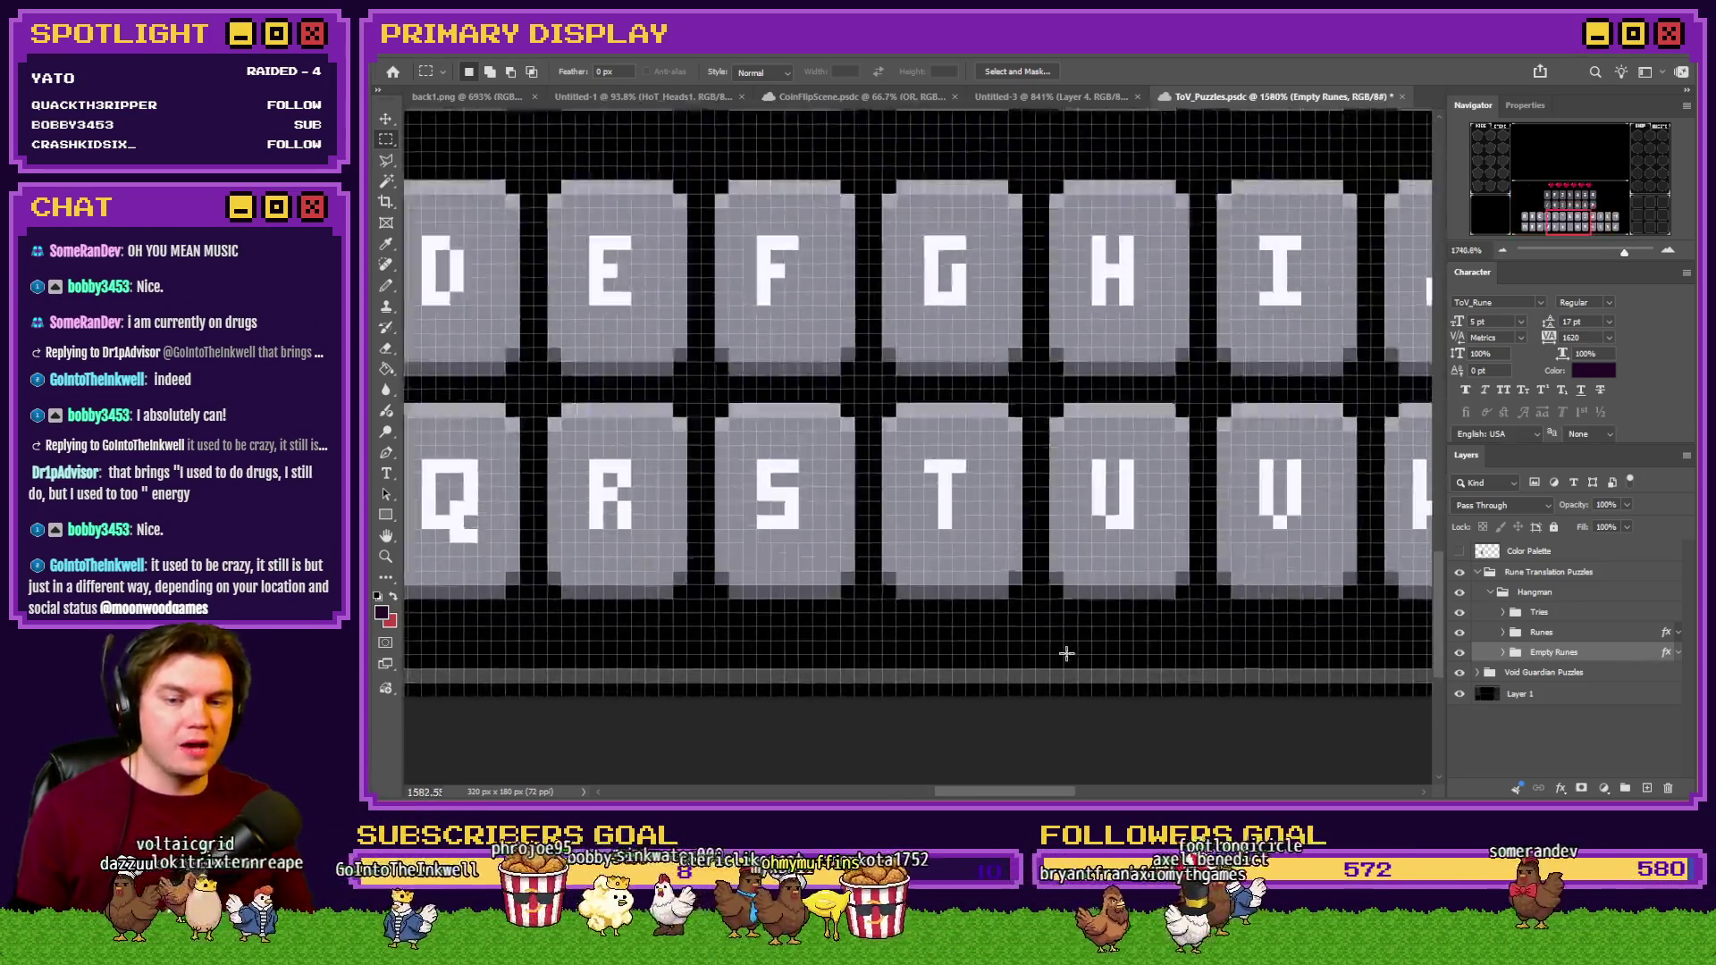
Drag the Runes group below the Empty Runes group in the Layers panel.
click(1572, 637)
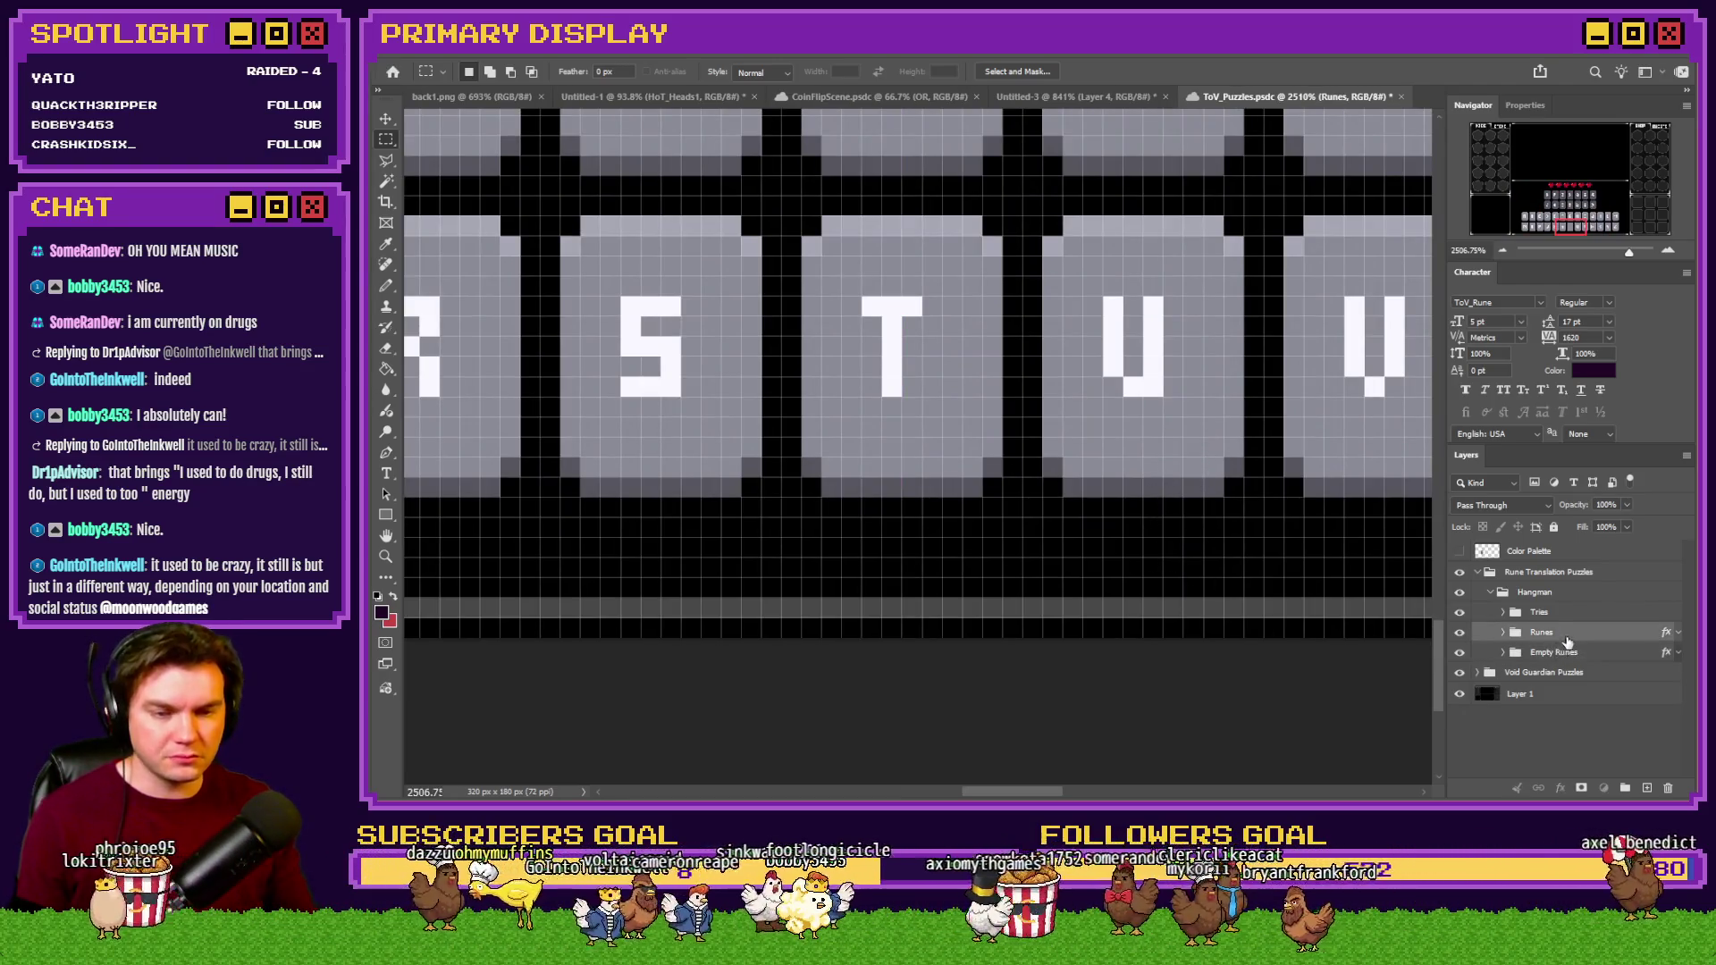
drag(1566, 638, 1564, 657)
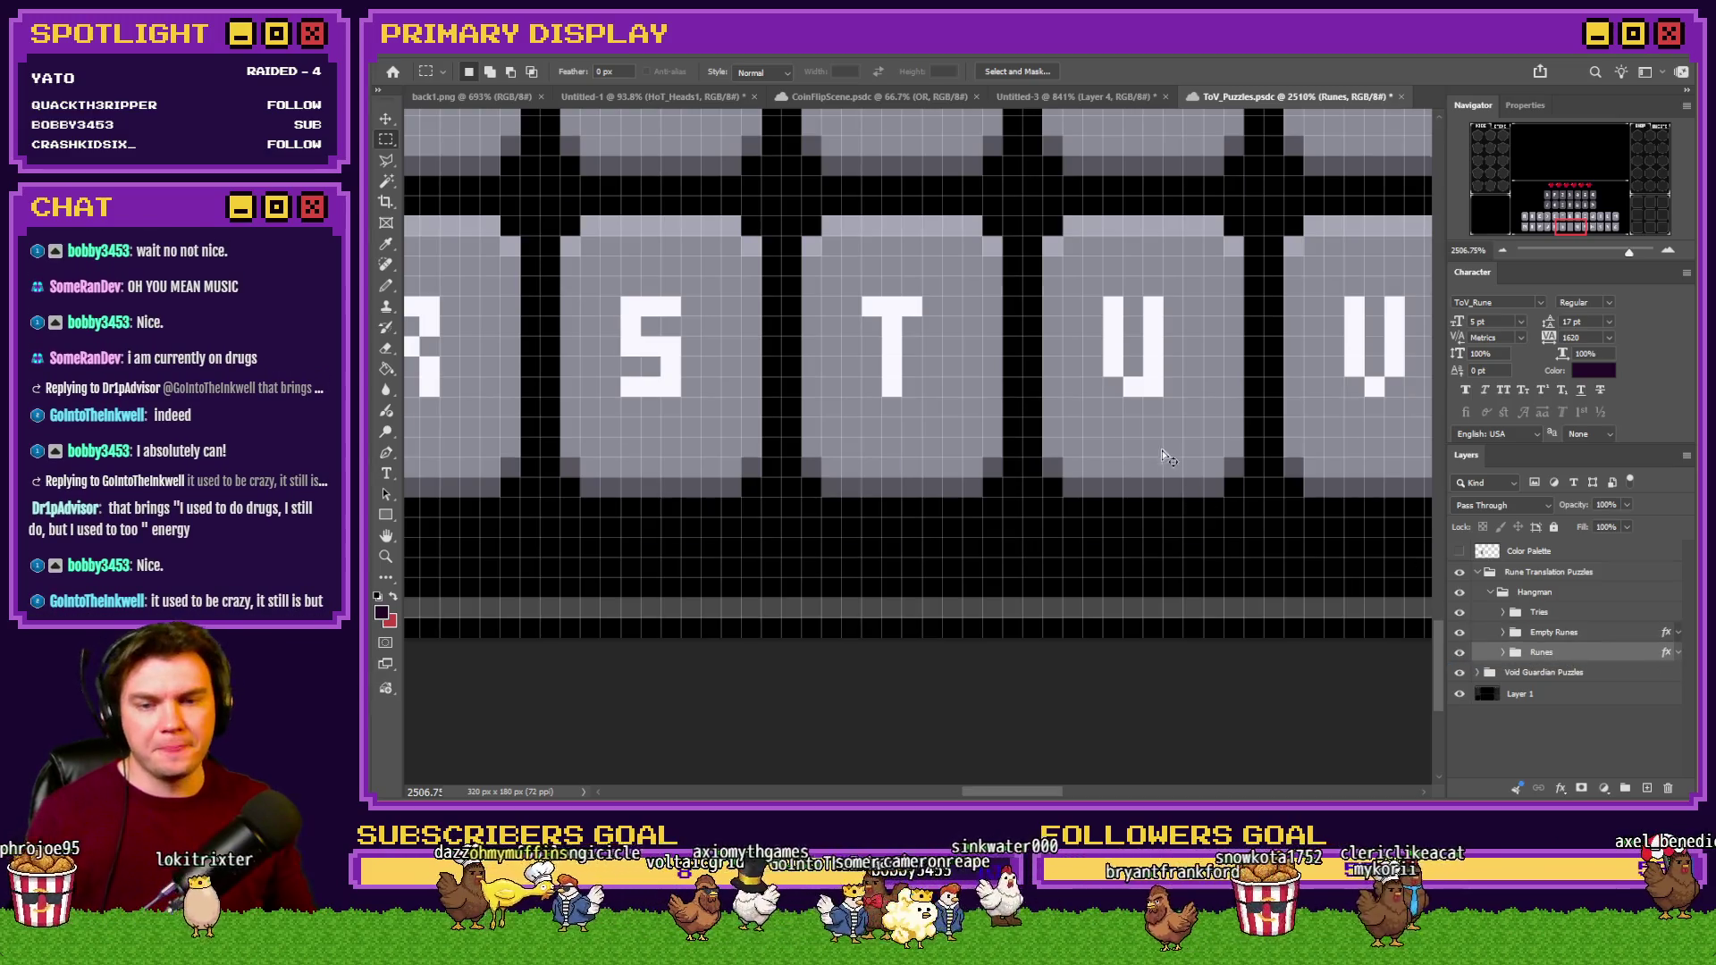
scroll(1162, 447, up, 2)
scroll(1176, 533, up, 1)
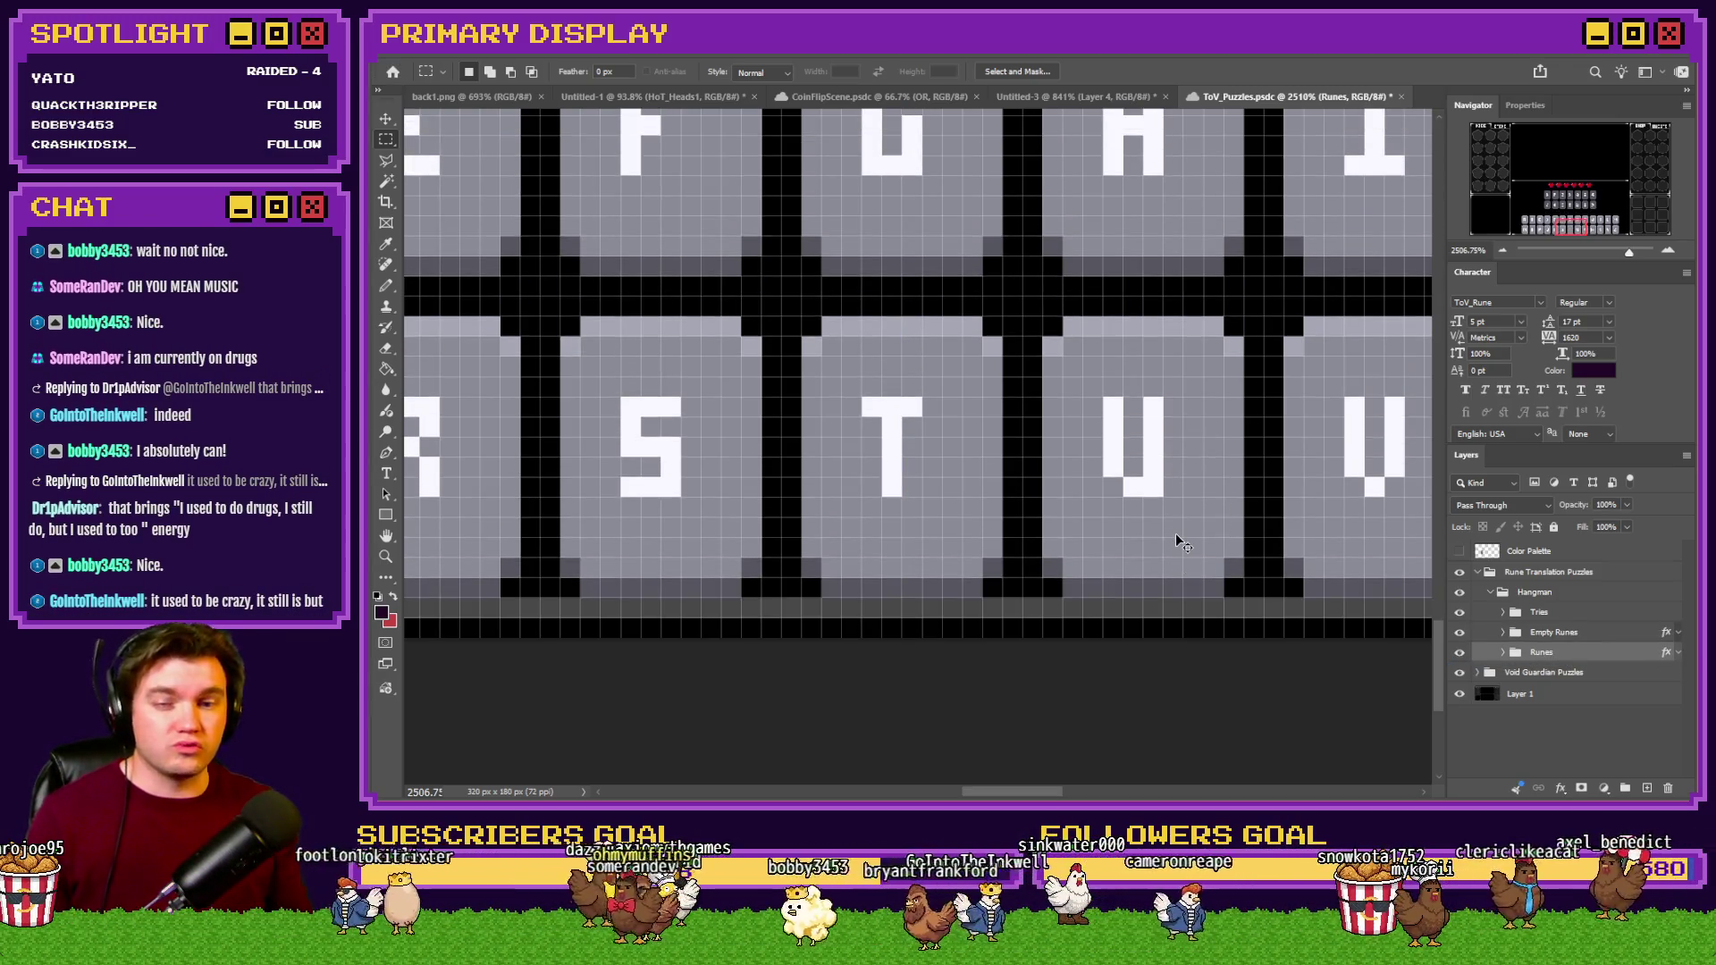
Pan up to the upper rune row and heart row, then select the Tries group.
drag(1576, 219, 1574, 199)
click(1581, 633)
scroll(1264, 555, up, 5)
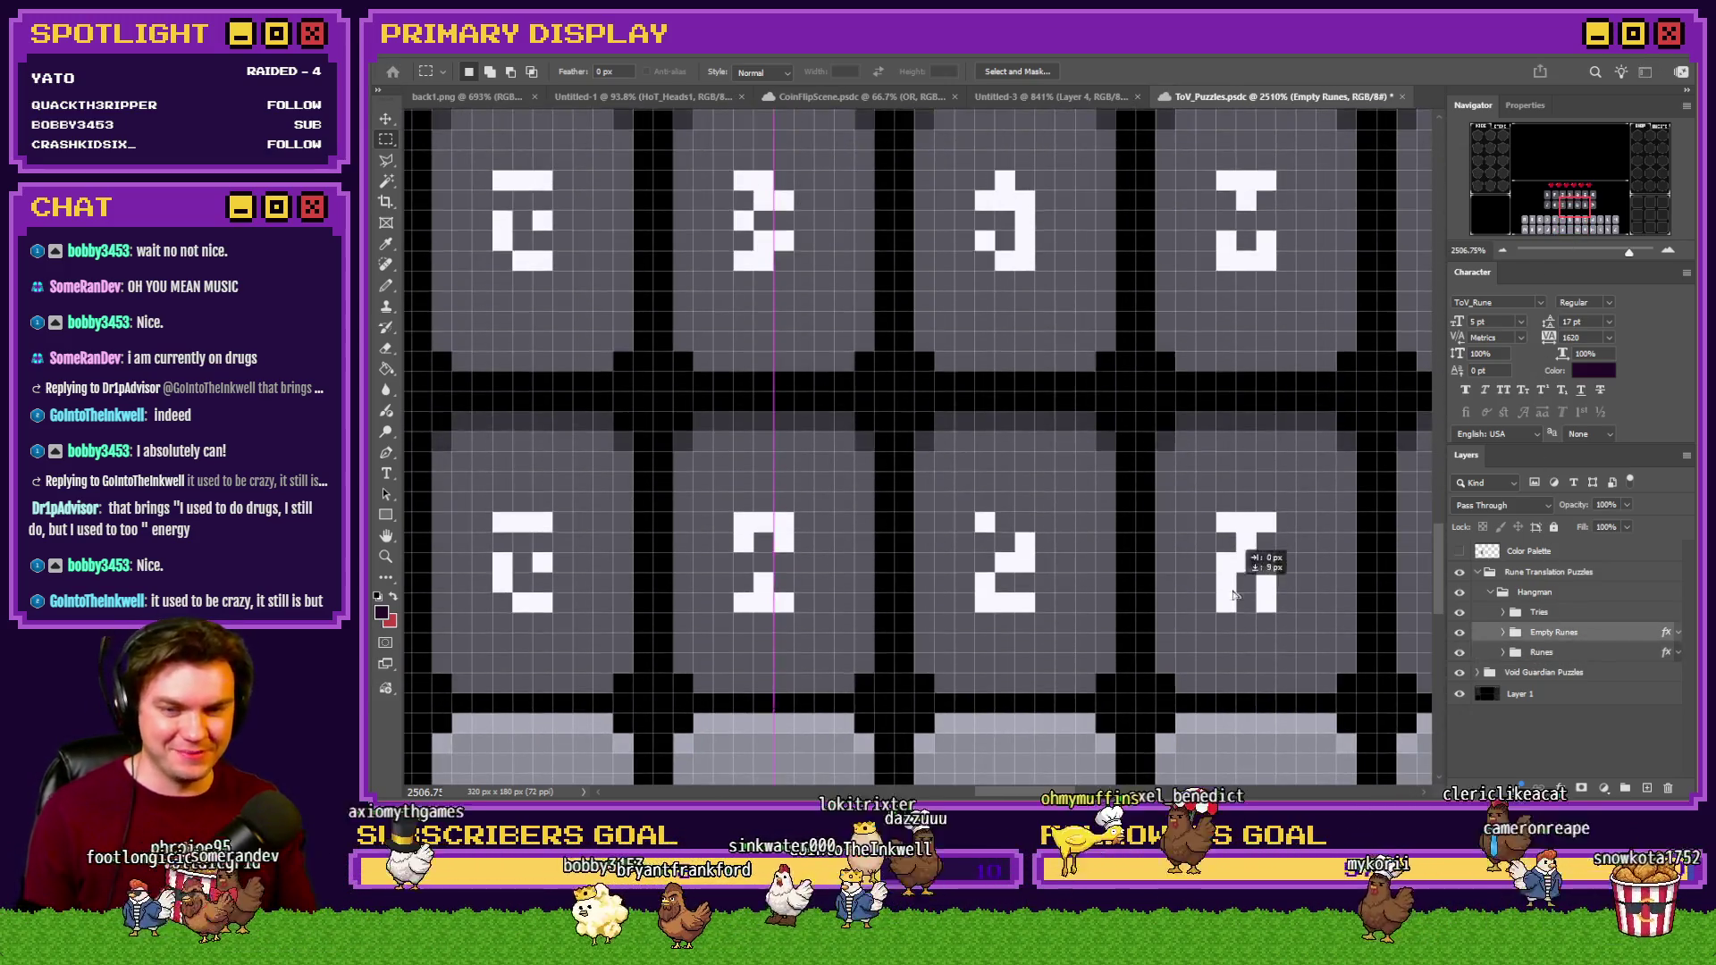
click(1580, 198)
drag(1580, 198, 1579, 189)
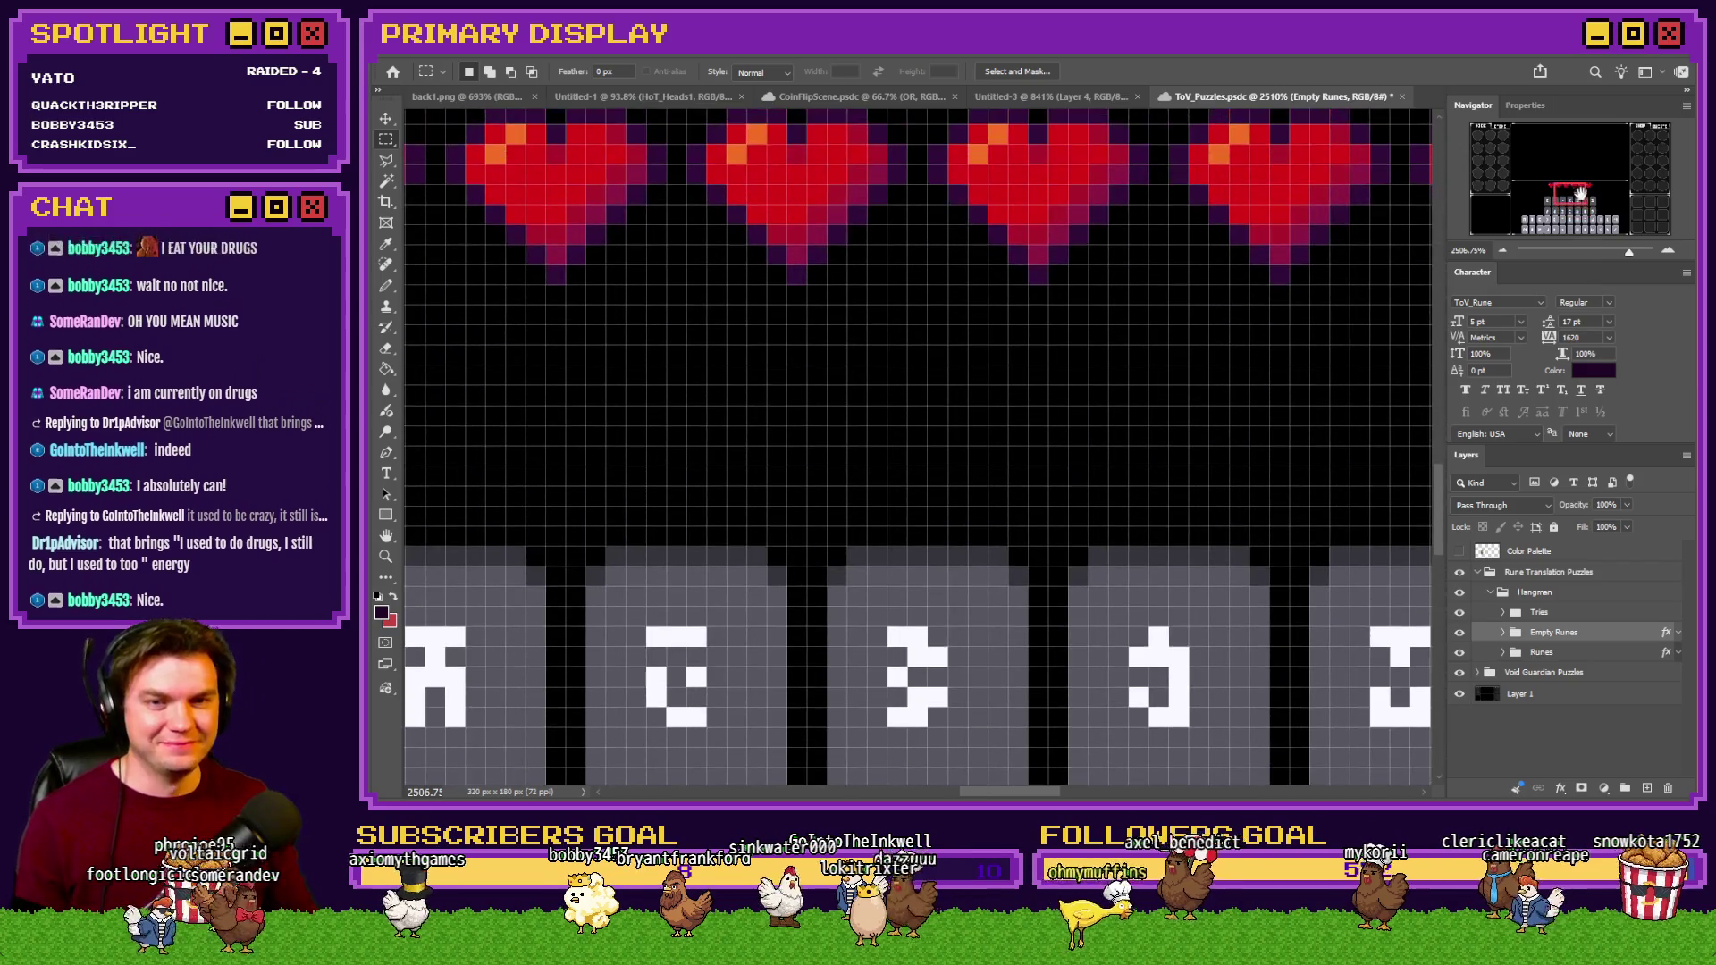
click(1540, 612)
scroll(1109, 384, up, 5)
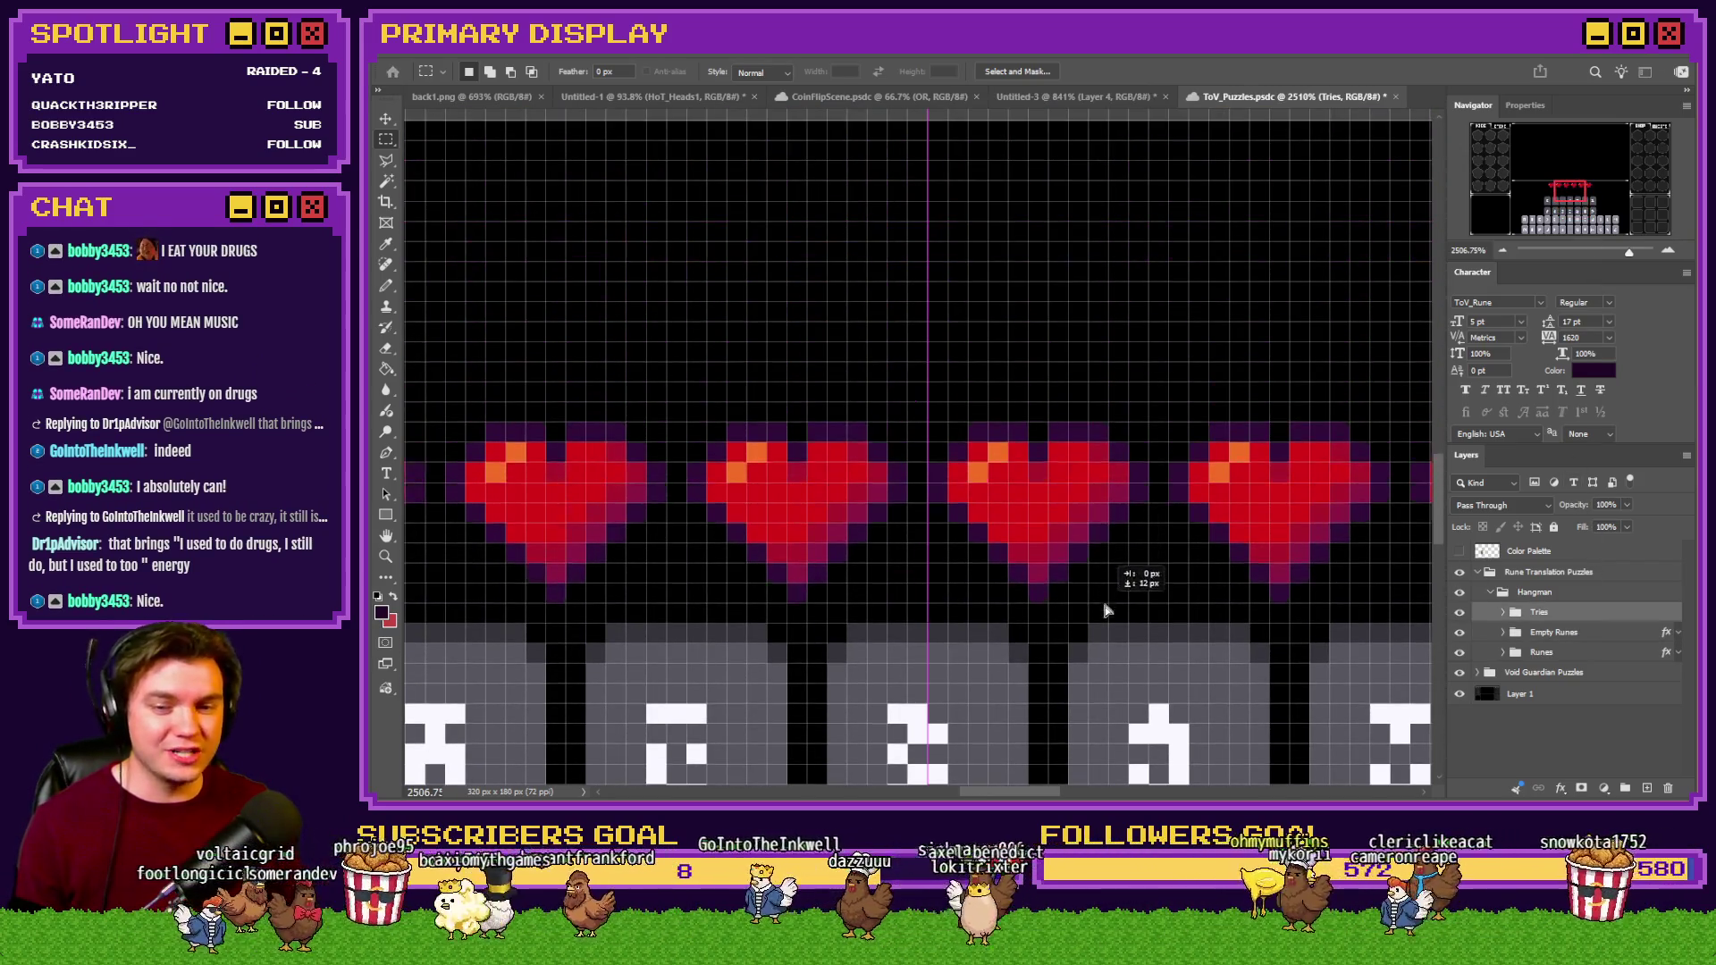
Nudge the Tries and Empty Runes layers and the Hangman group a few pixels up, then fit the document on screen.
drag(1128, 213, 984, 525)
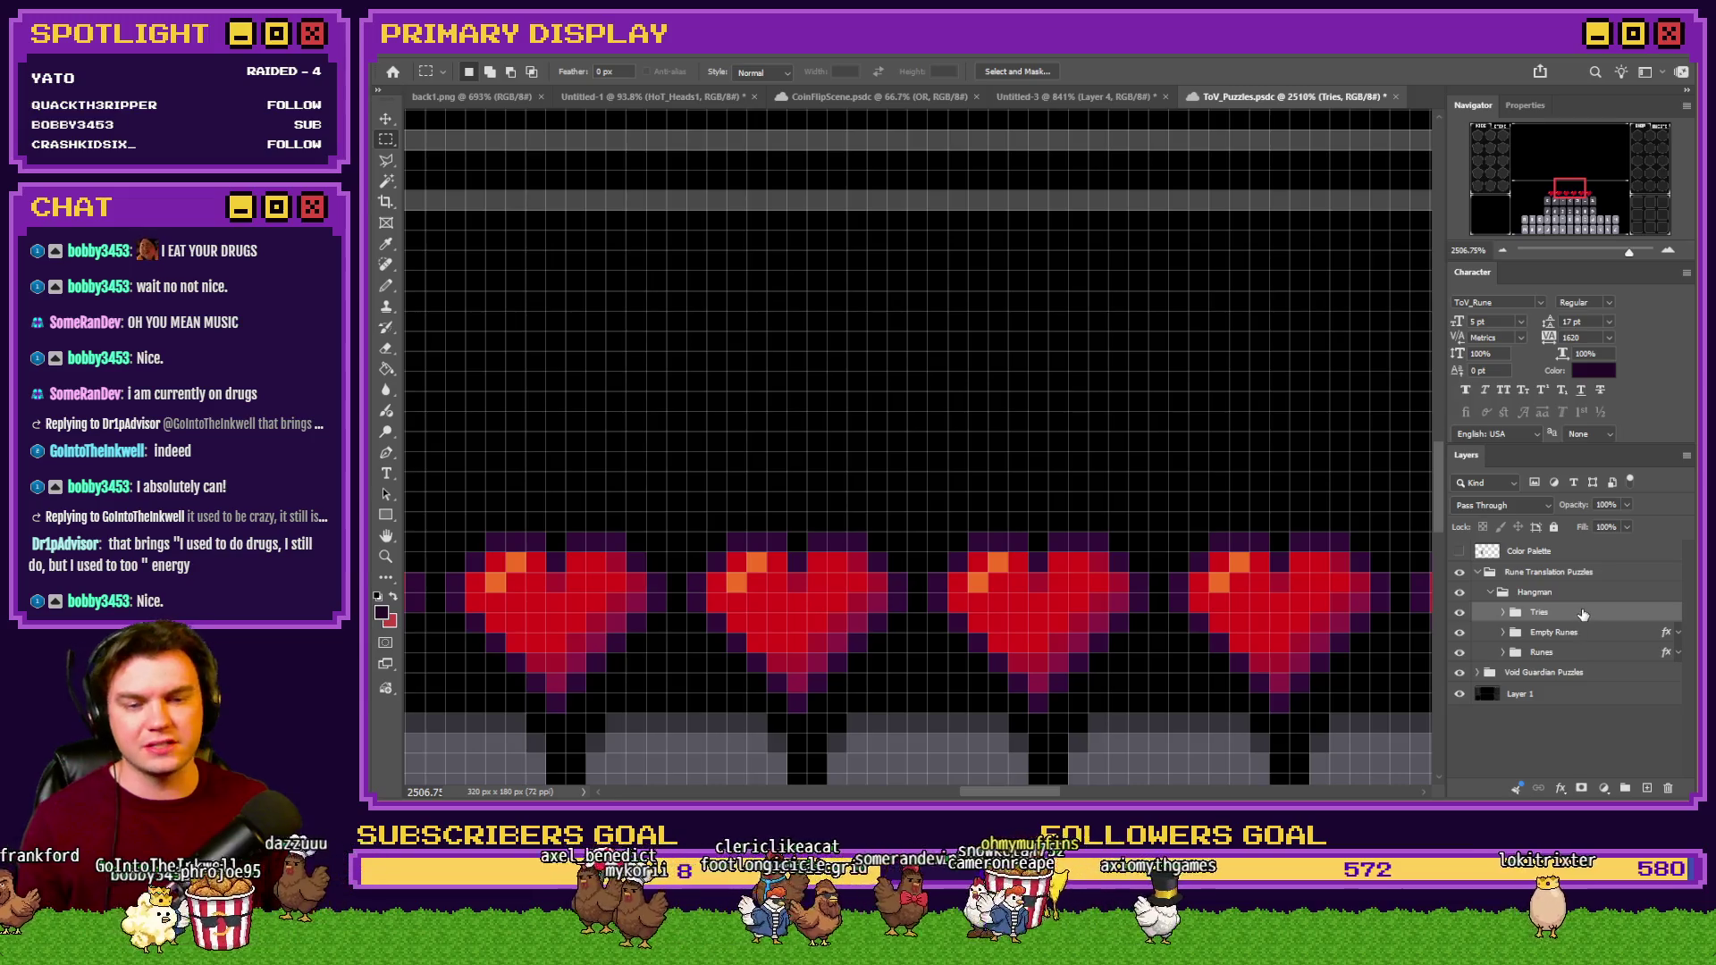
key(ctrl+Up)
key(ctrl+Up)
key(ctrl+Up)
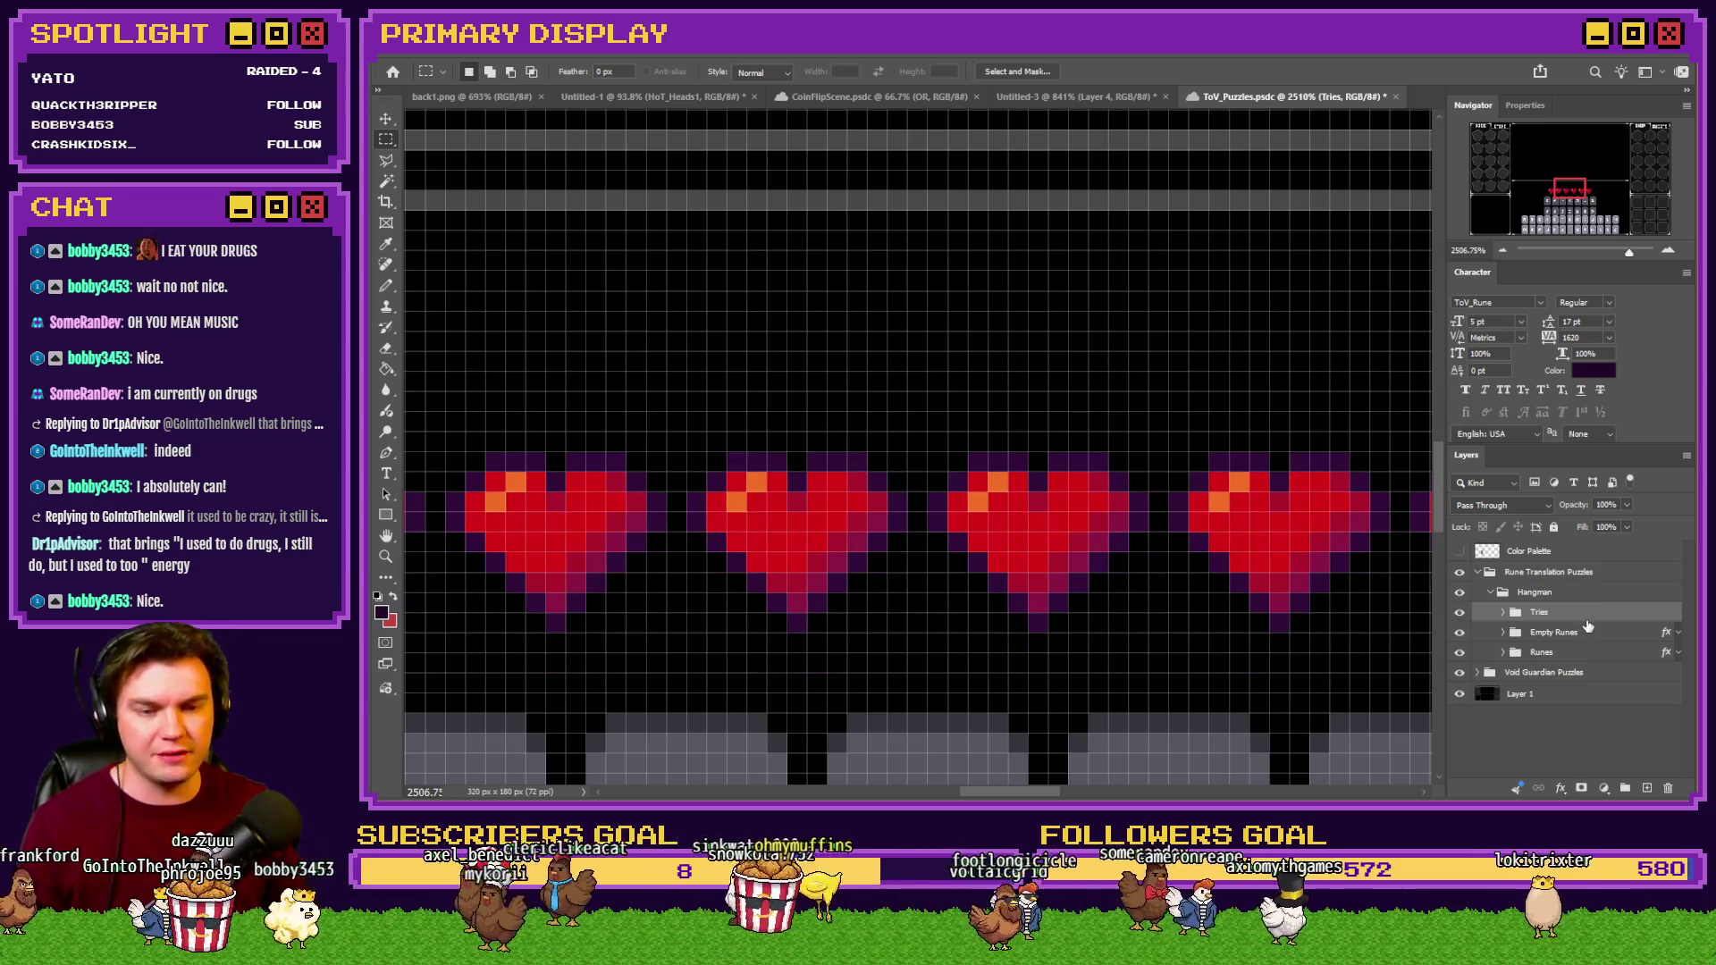
shift+click(1597, 635)
key(ctrl+Up)
key(ctrl+Up)
key(ctrl+Up)
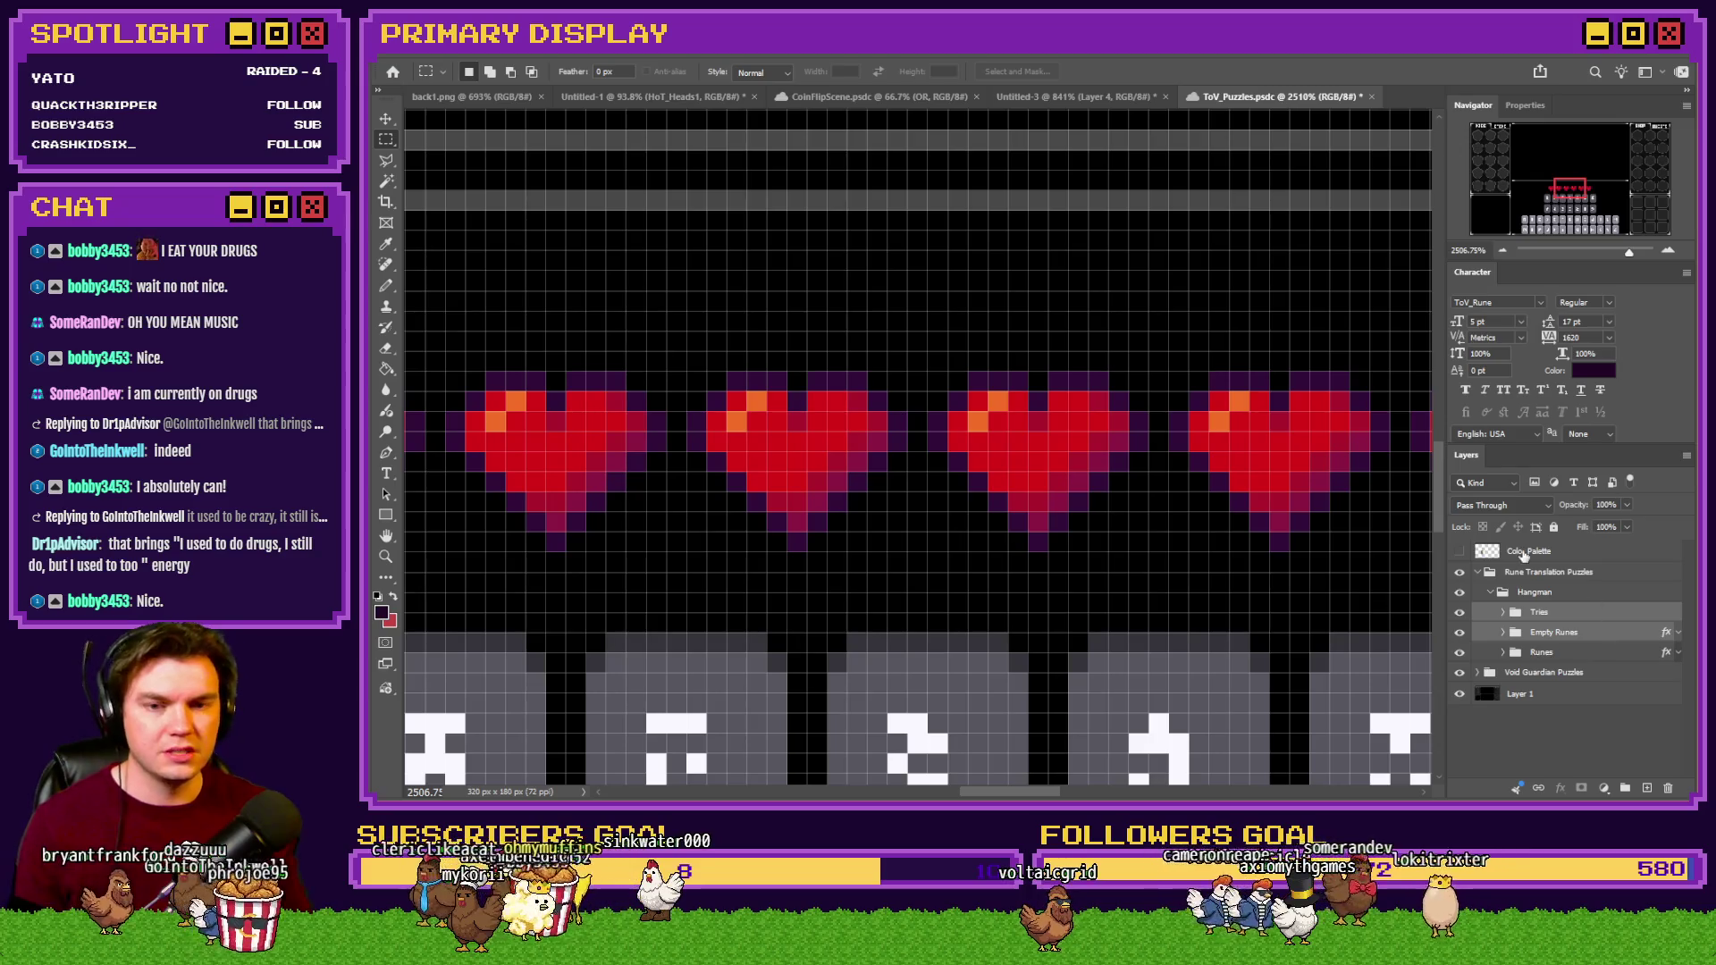
click(1555, 592)
key(ctrl+Up)
key(ctrl+Up)
key(ctrl+Up)
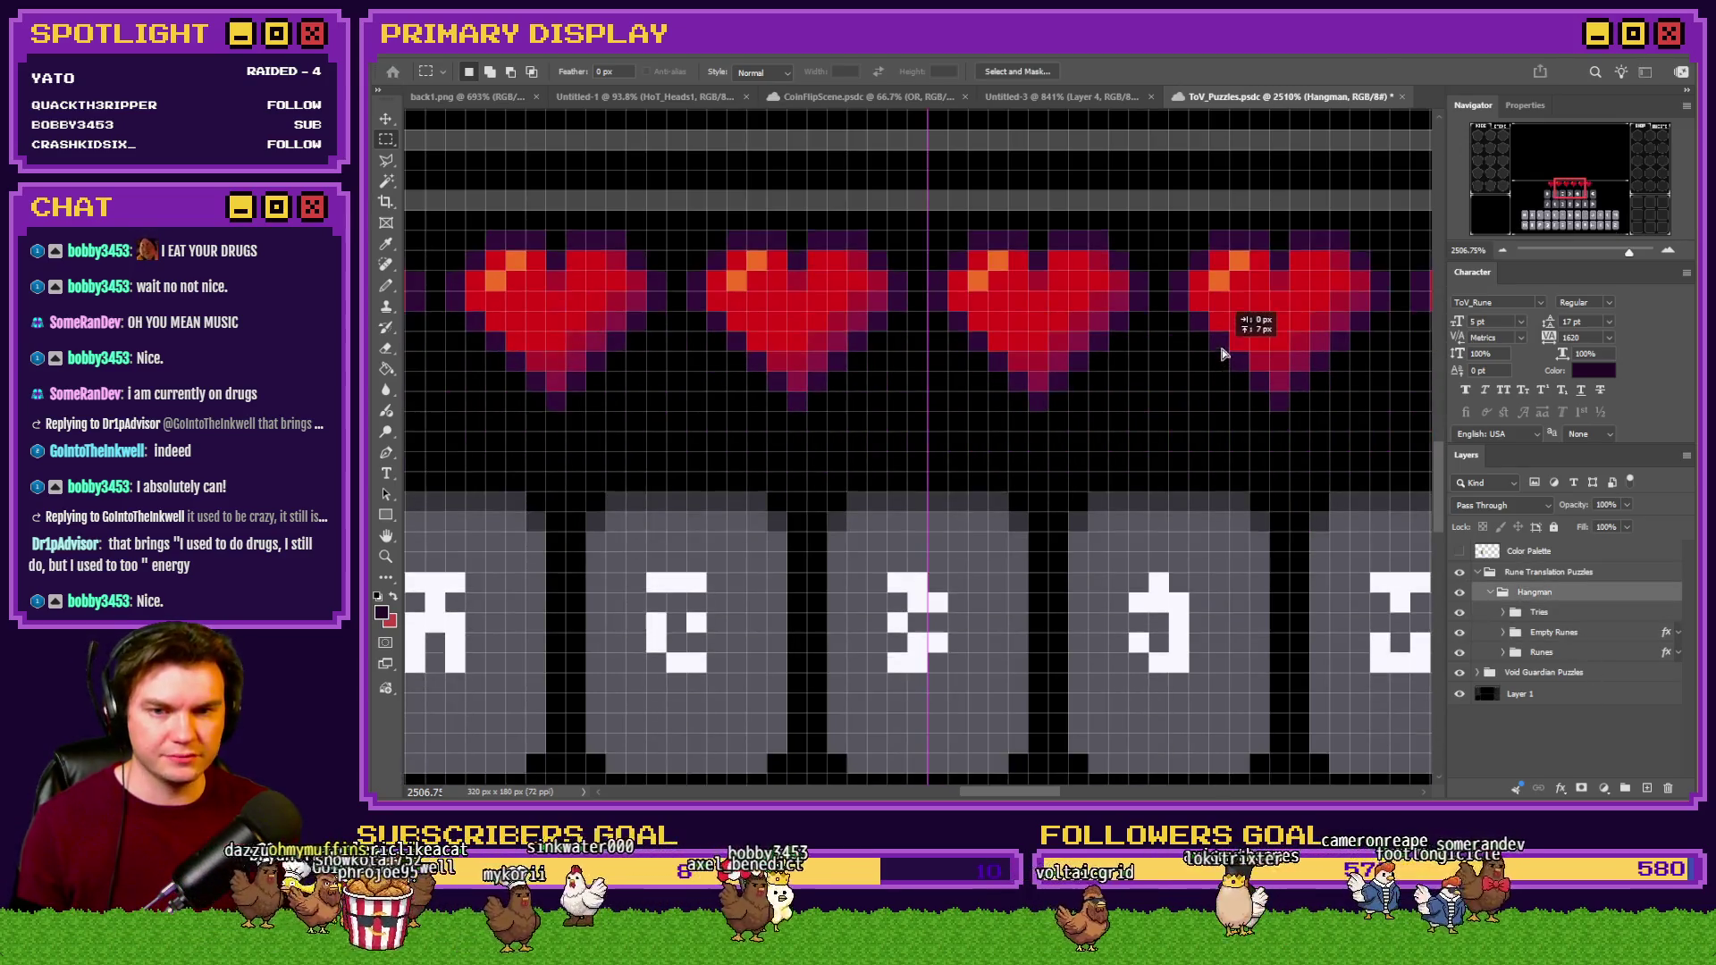
key(ctrl+Down)
key(ctrl+Down)
key(ctrl+Down)
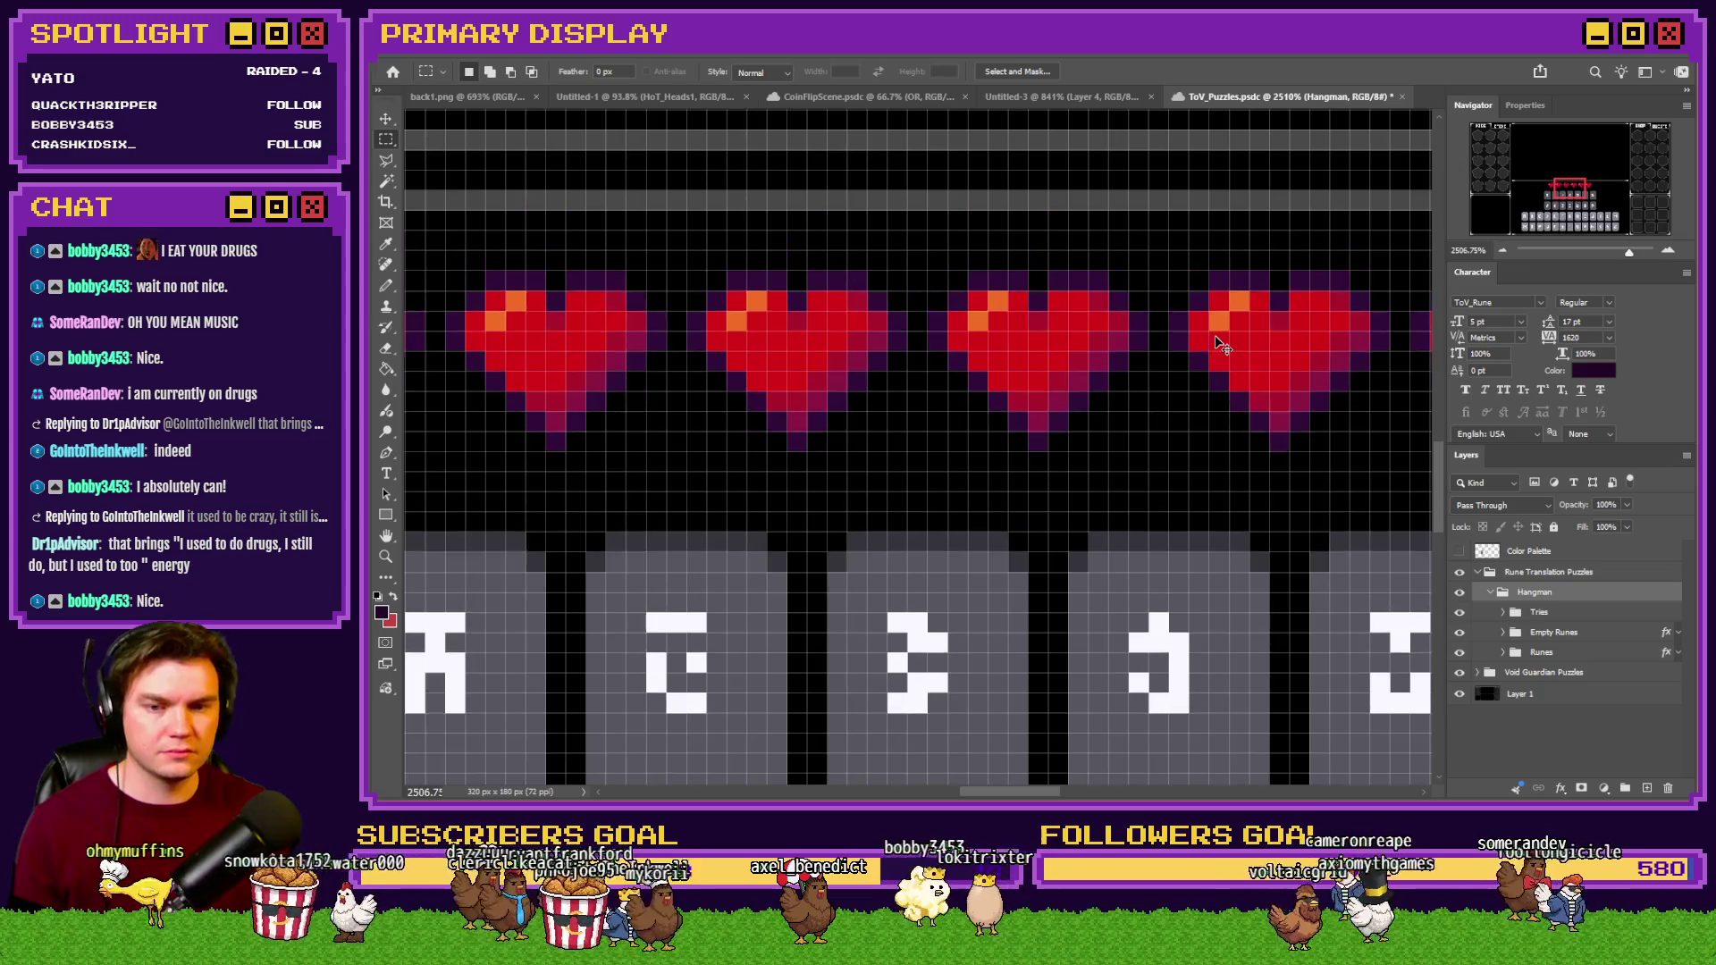
key(ctrl+0)
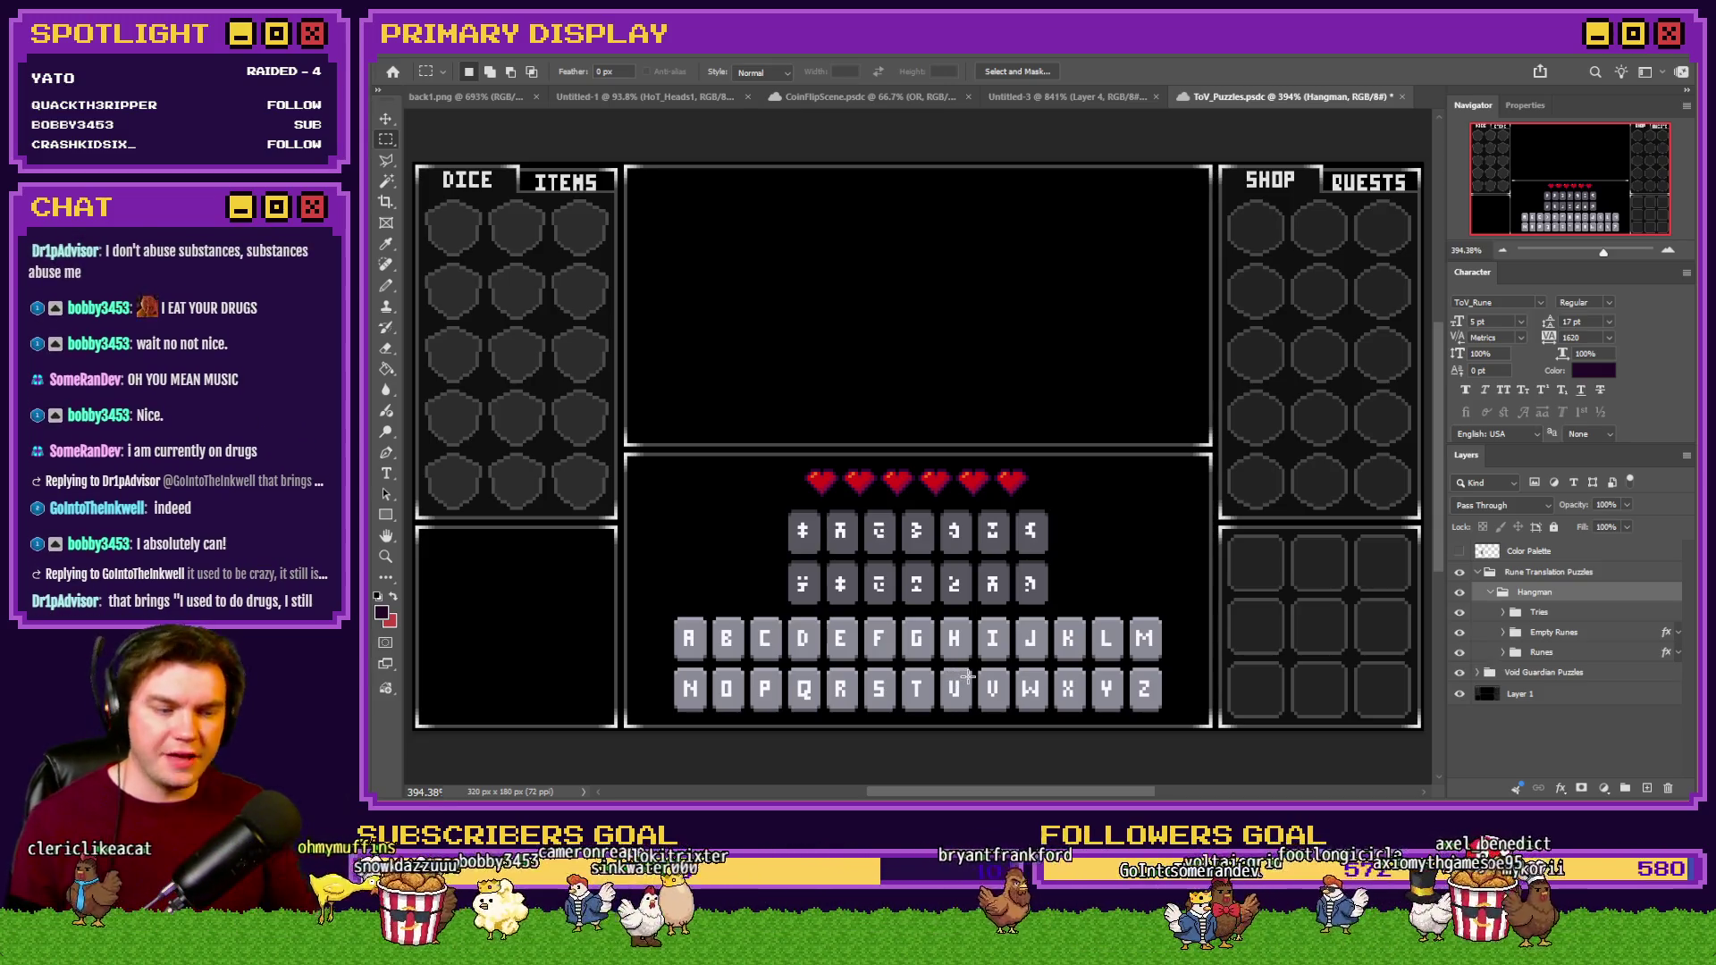
Save ToV_Puzzles, measure both letter-key rows with a marquee, then switch to the YouTube browser.
key(ctrl+s)
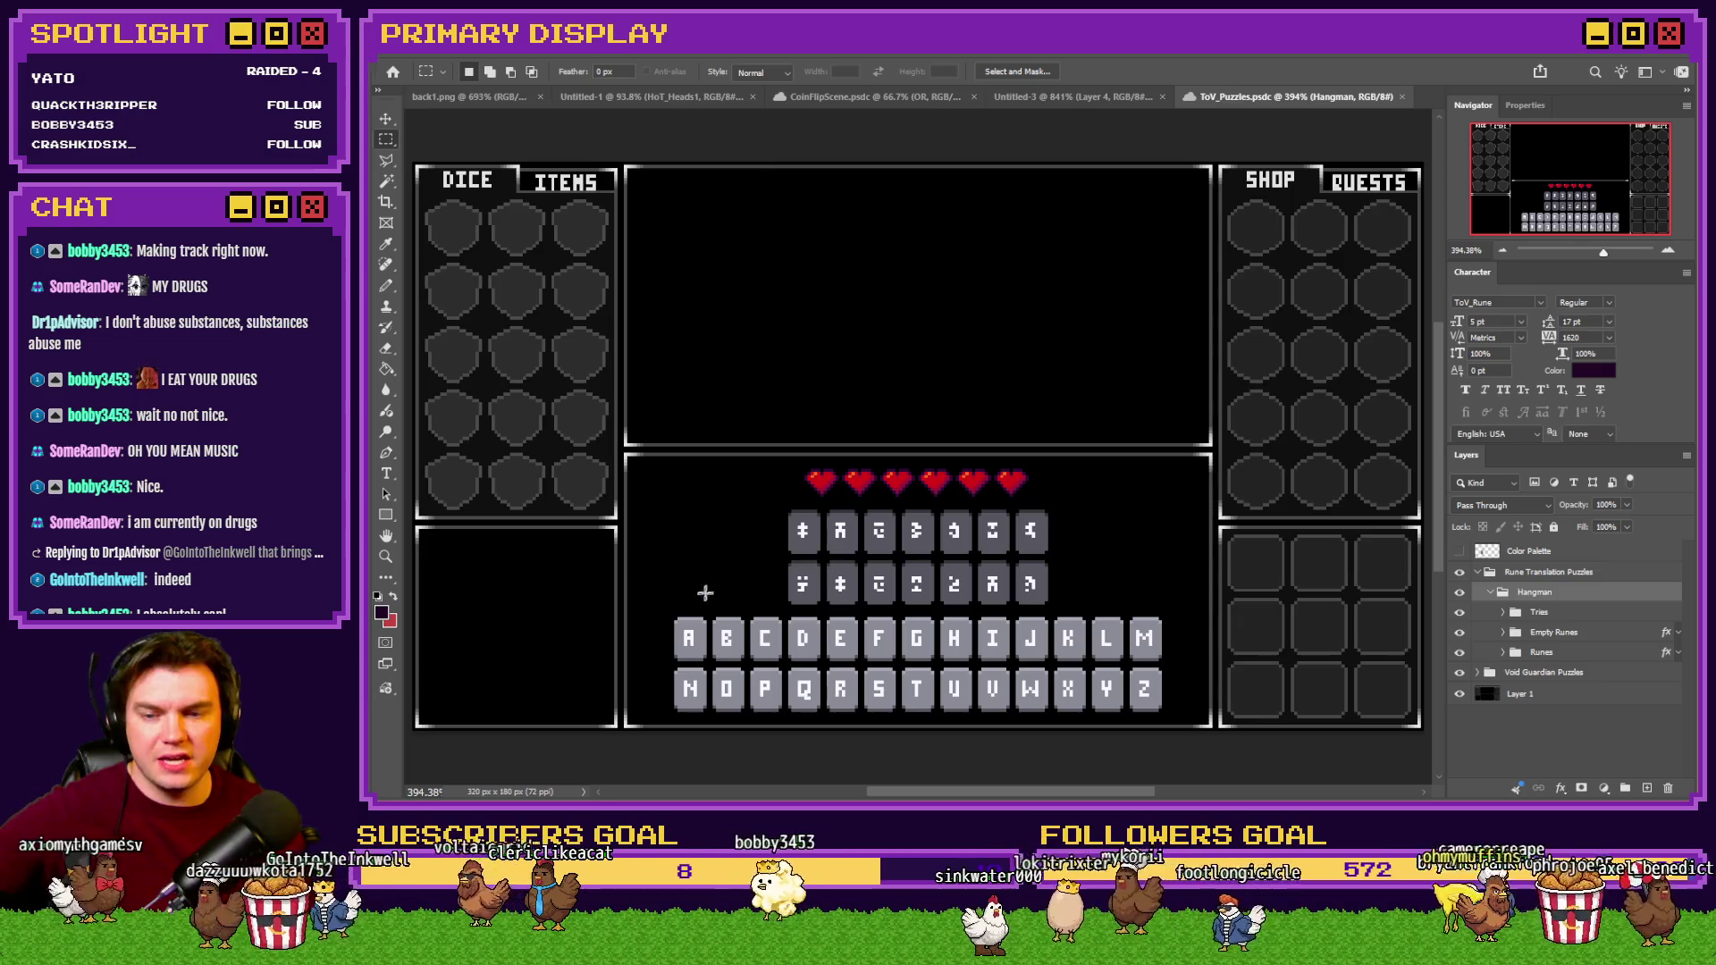
mouse_move(674, 619)
mouse_down()
mouse_move(831, 666)
mouse_move(1158, 712)
mouse_up()
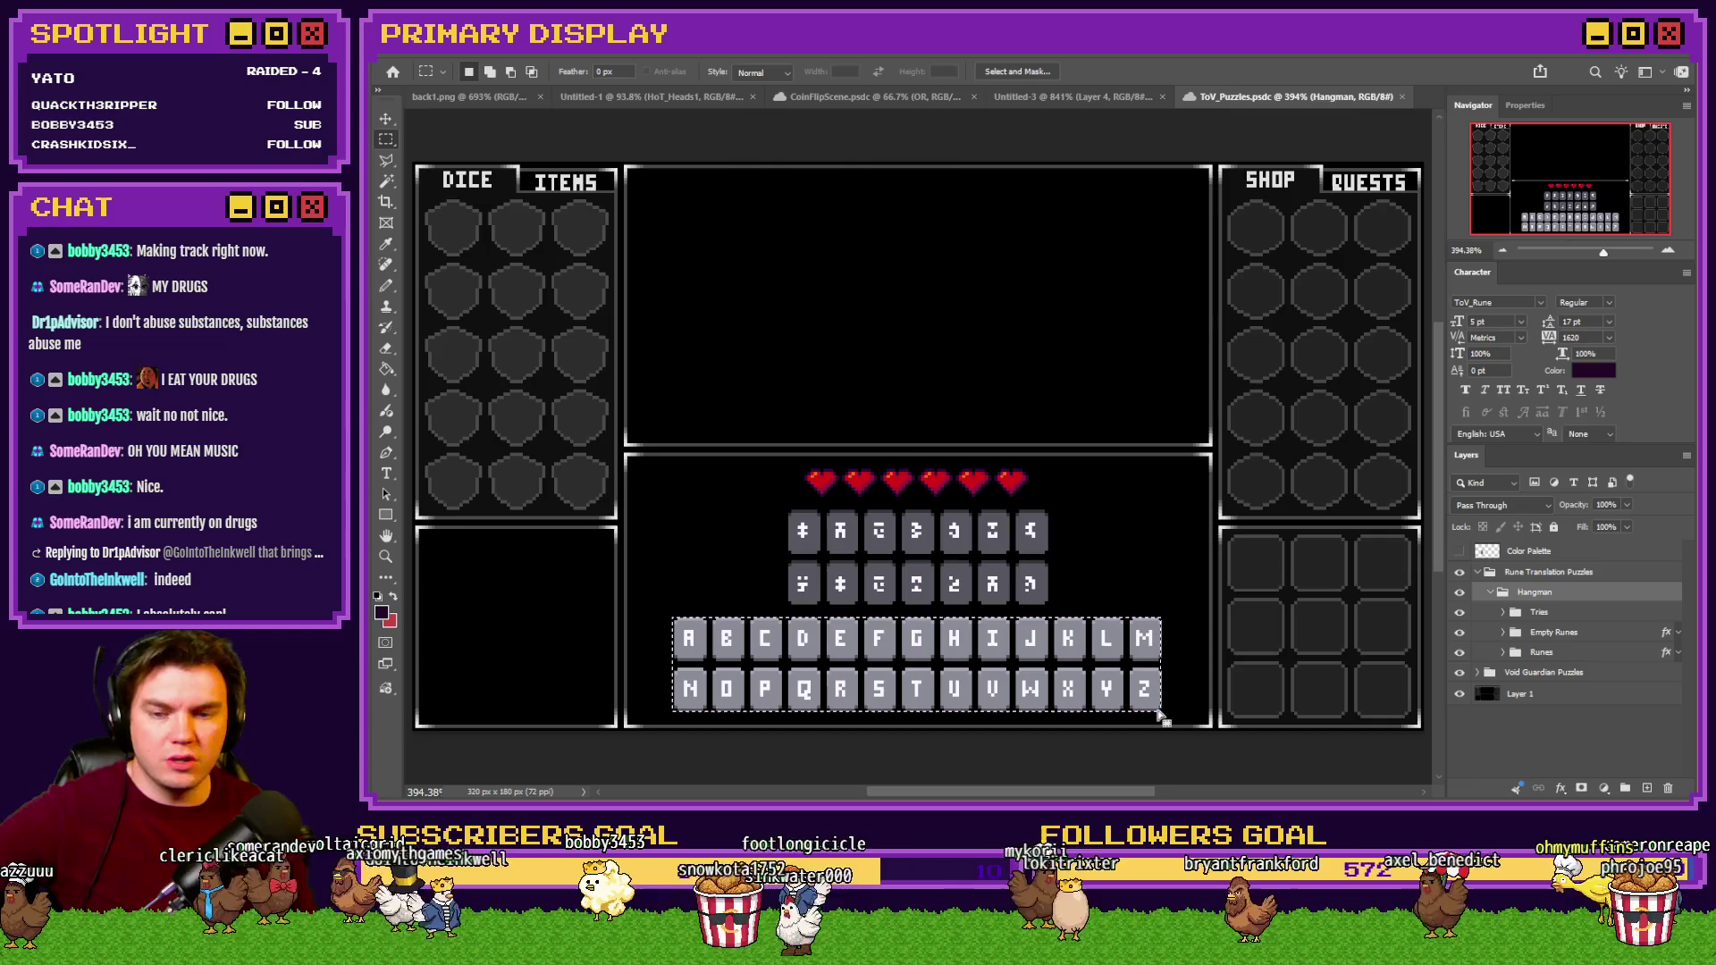
click(686, 631)
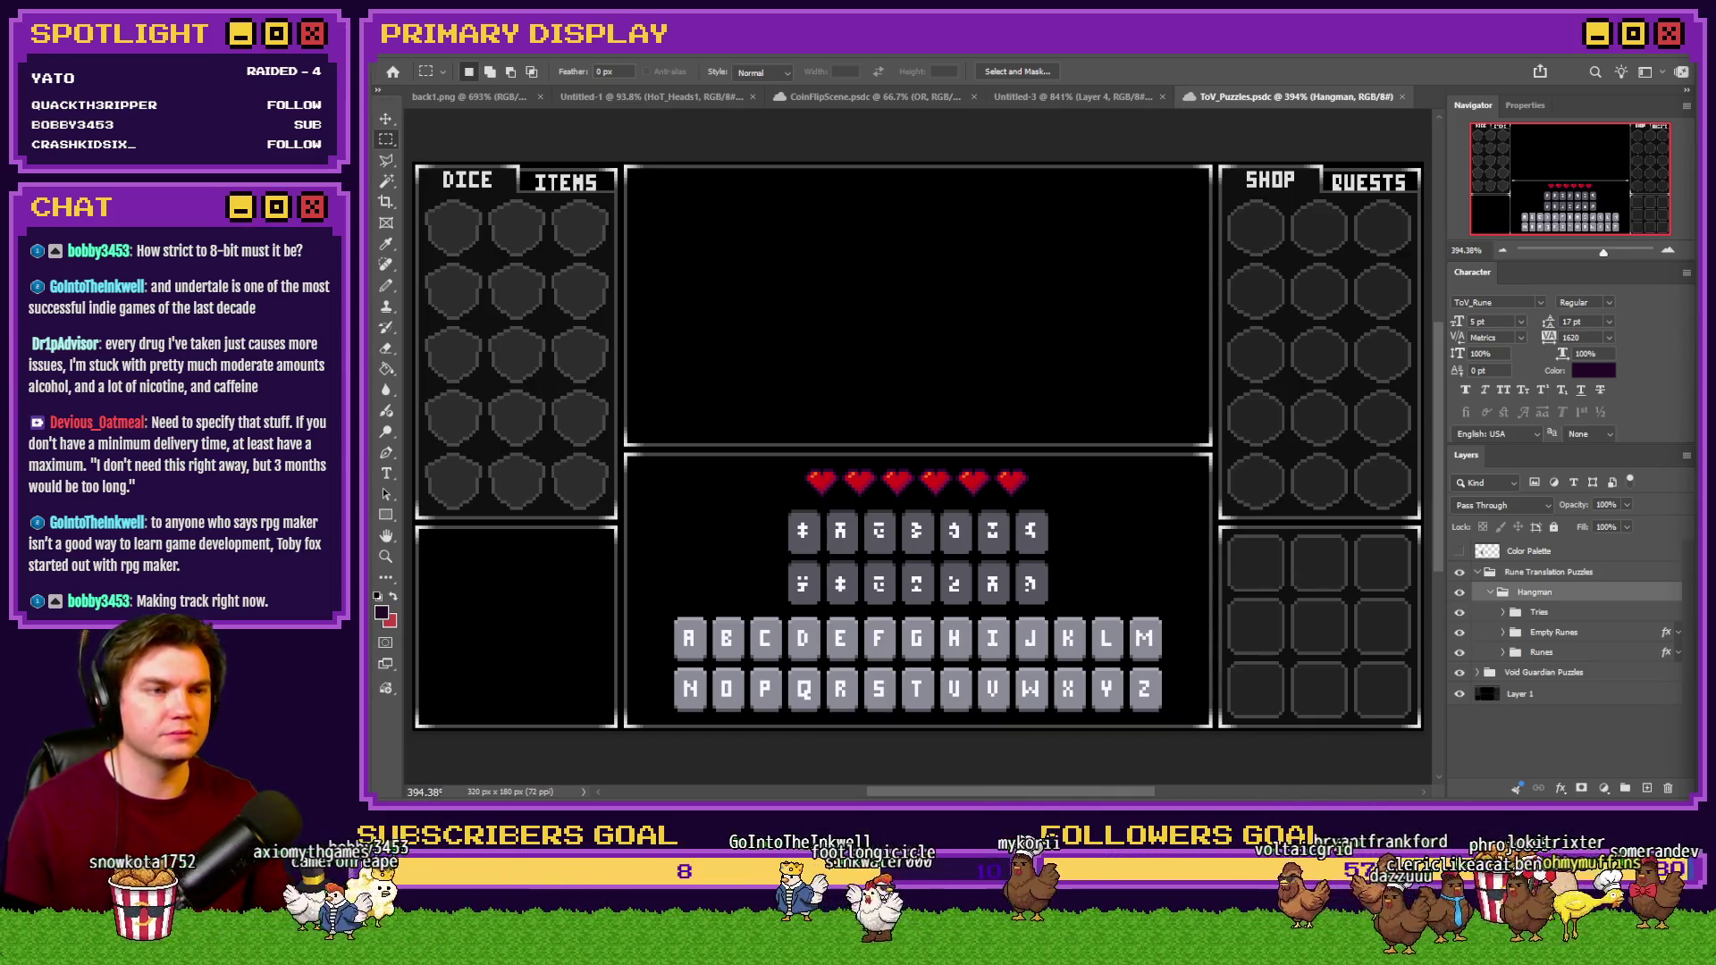
key(alt+Tab)
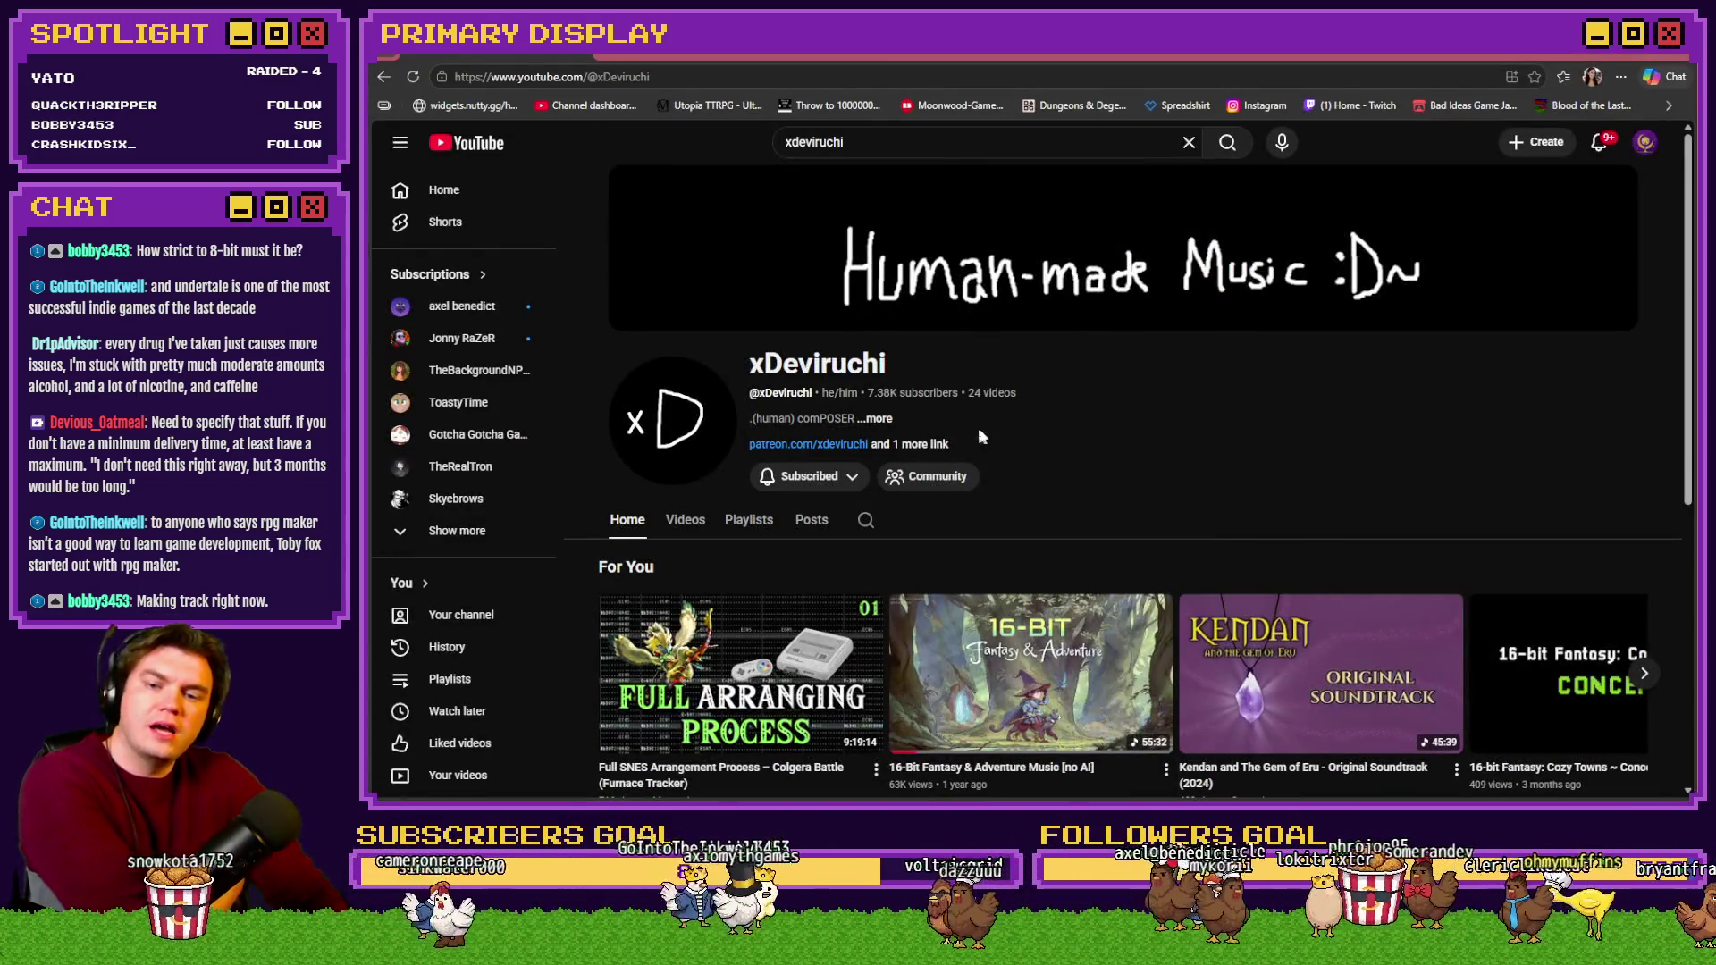
On the composer's Videos tab, find and play 8-Bit Fantasy & Adventure Music [no AI].
click(682, 525)
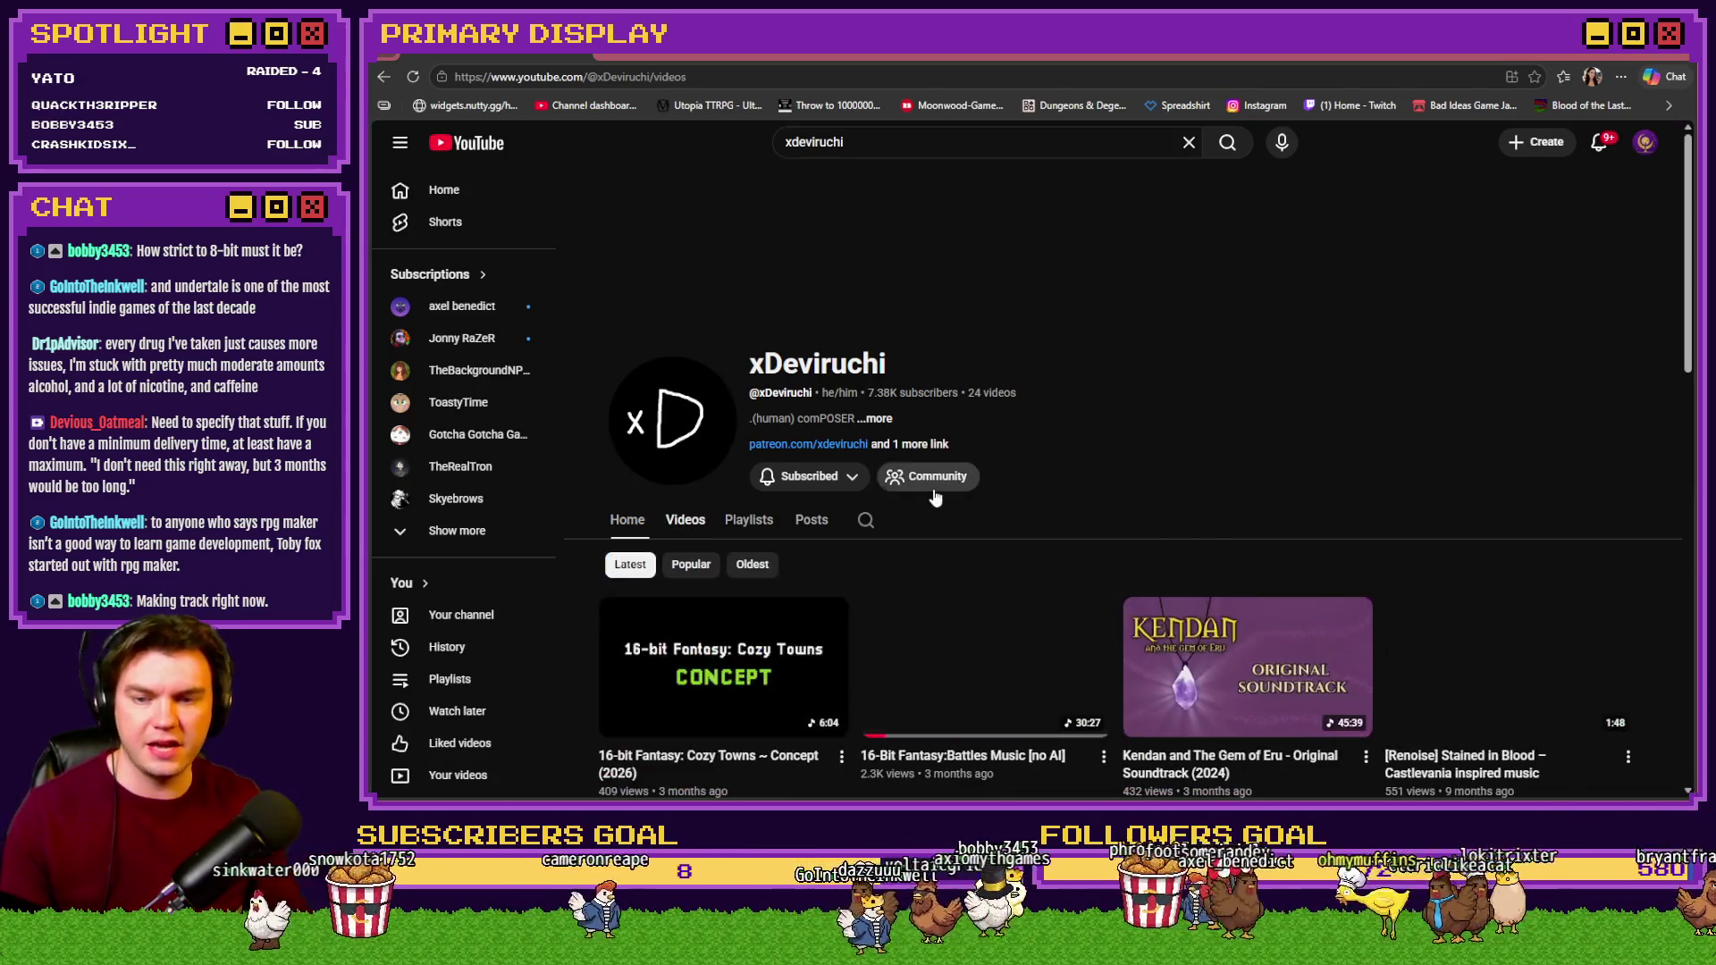
scroll(1291, 409, down, 3)
scroll(1291, 409, down, 3)
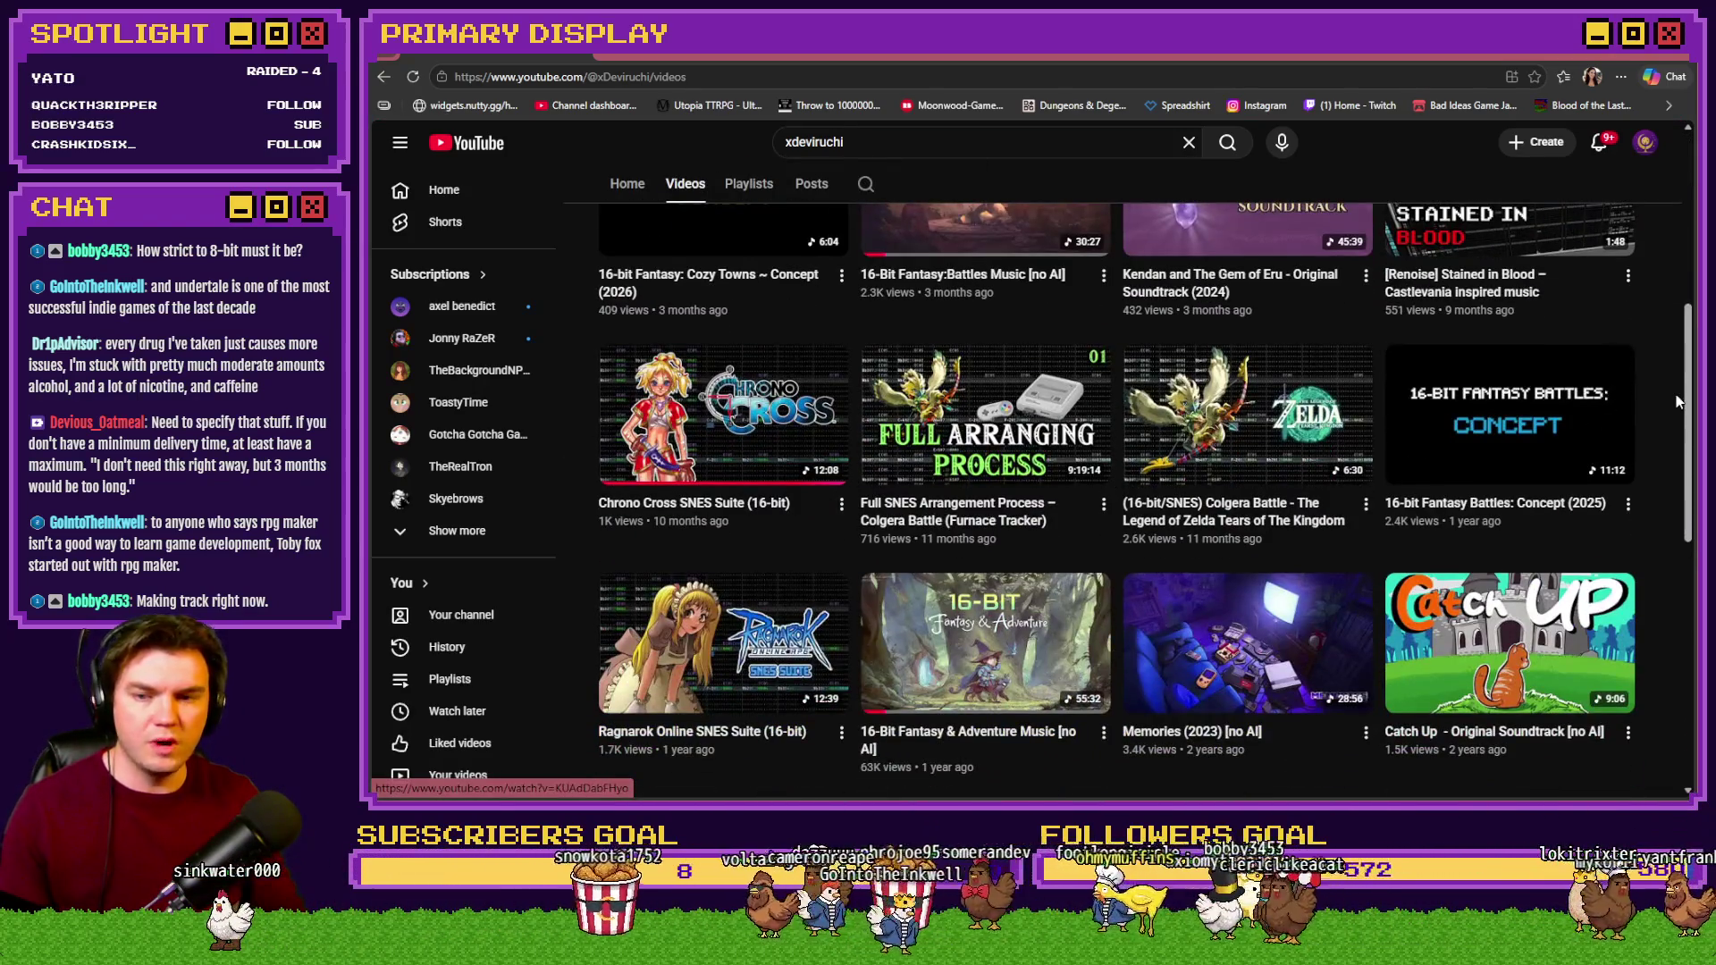
scroll(1677, 400, down, 3)
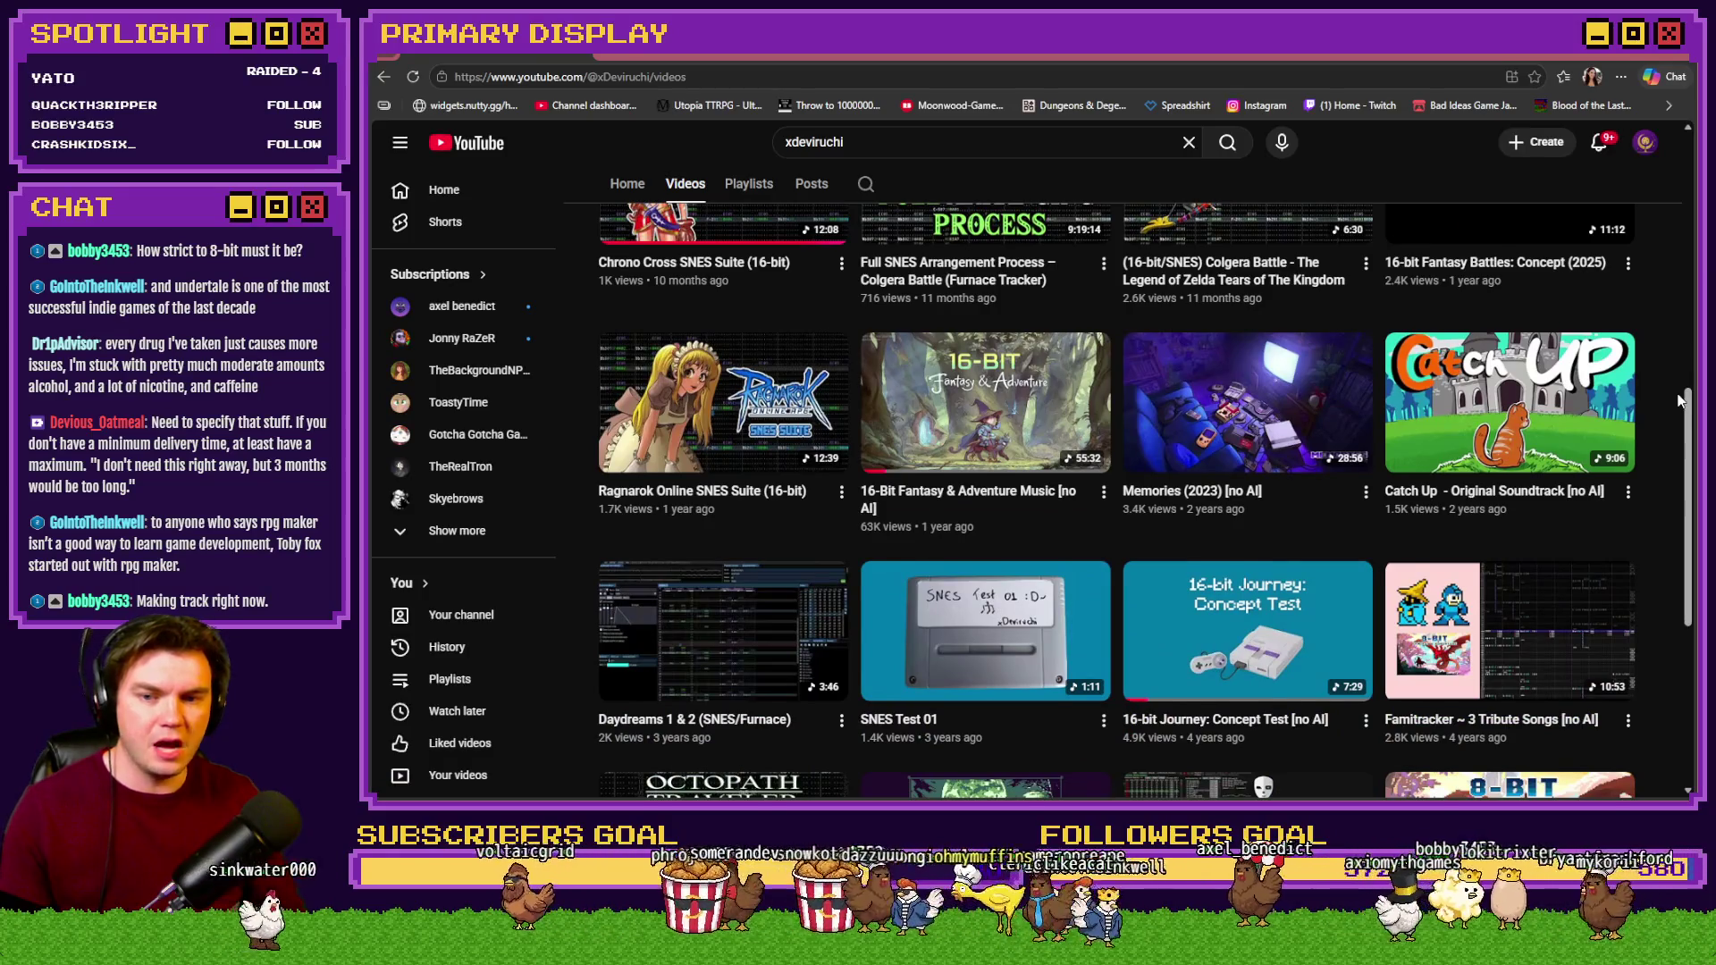
scroll(1679, 401, down, 4)
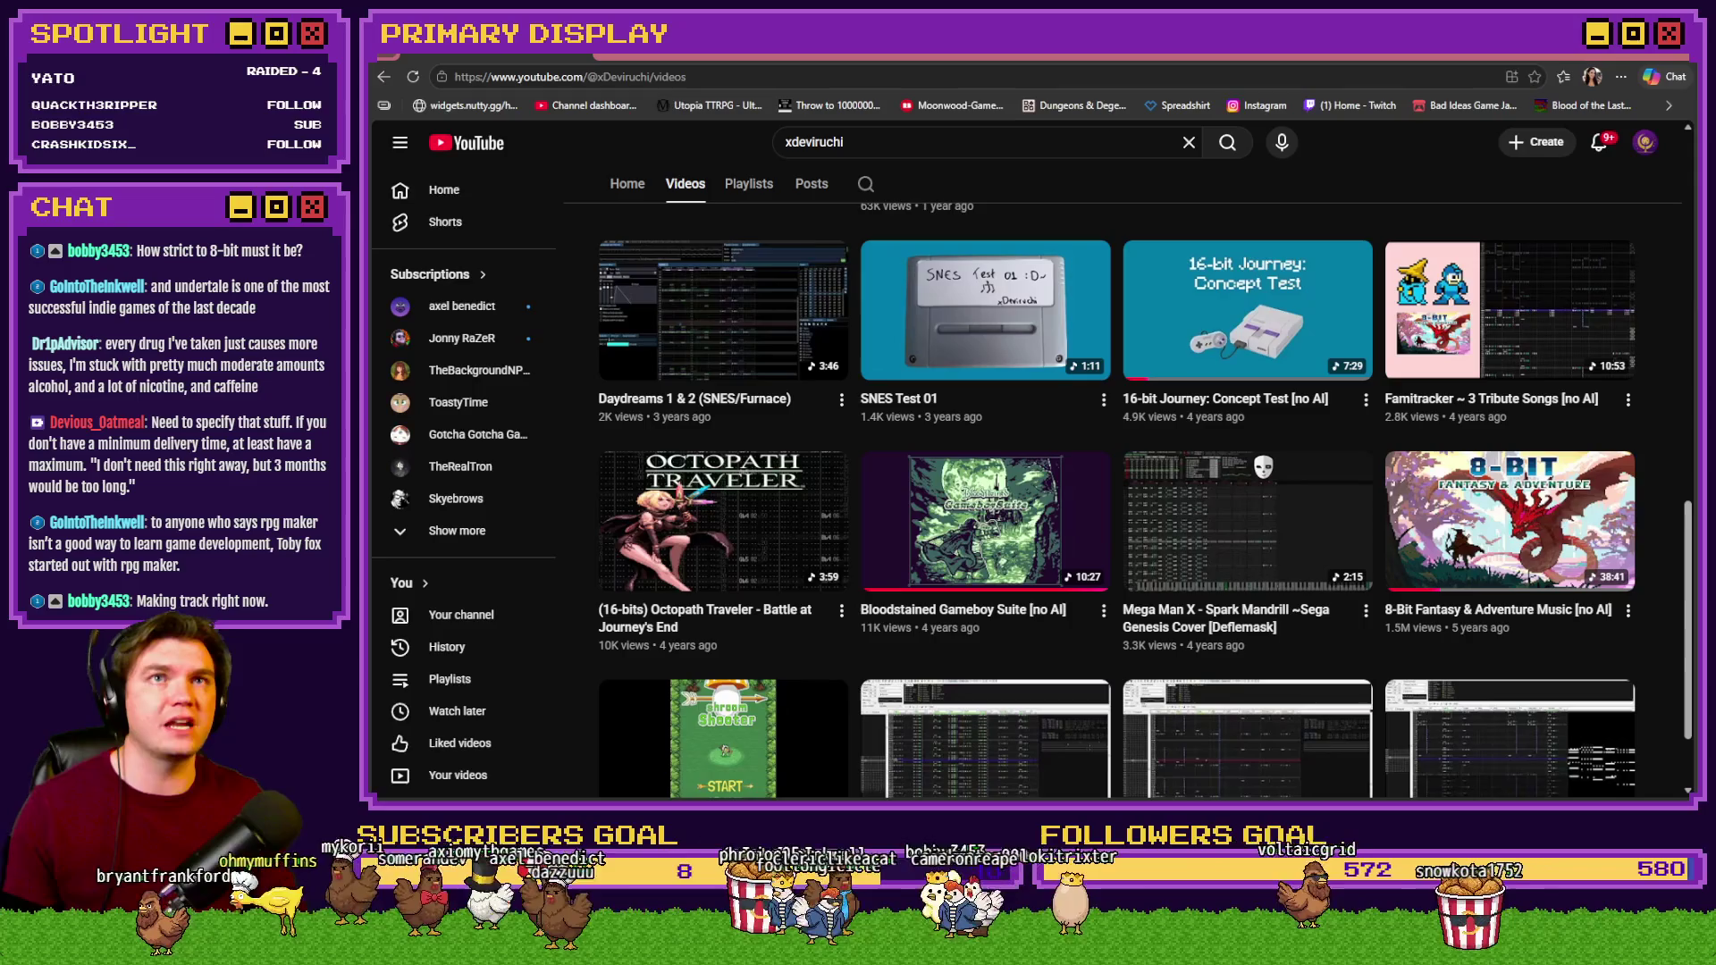
click(1520, 534)
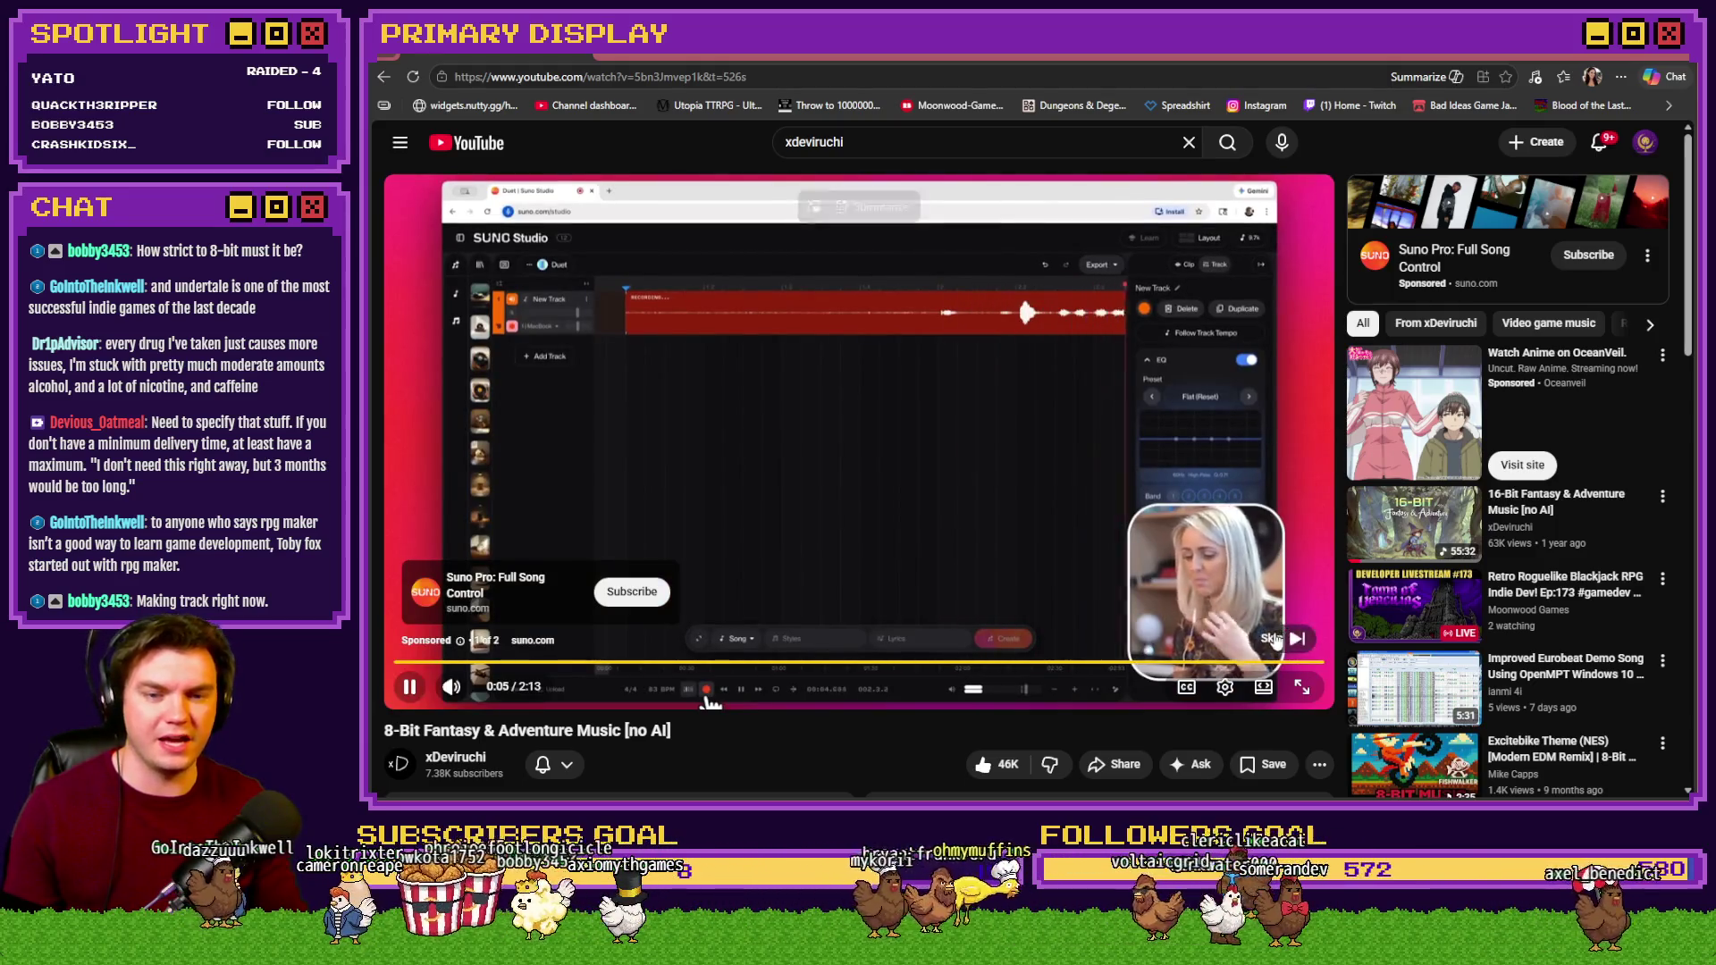
Skip the ad, sample chapter 05 and Prepare for Battle!, then return to the Videos list.
click(1285, 631)
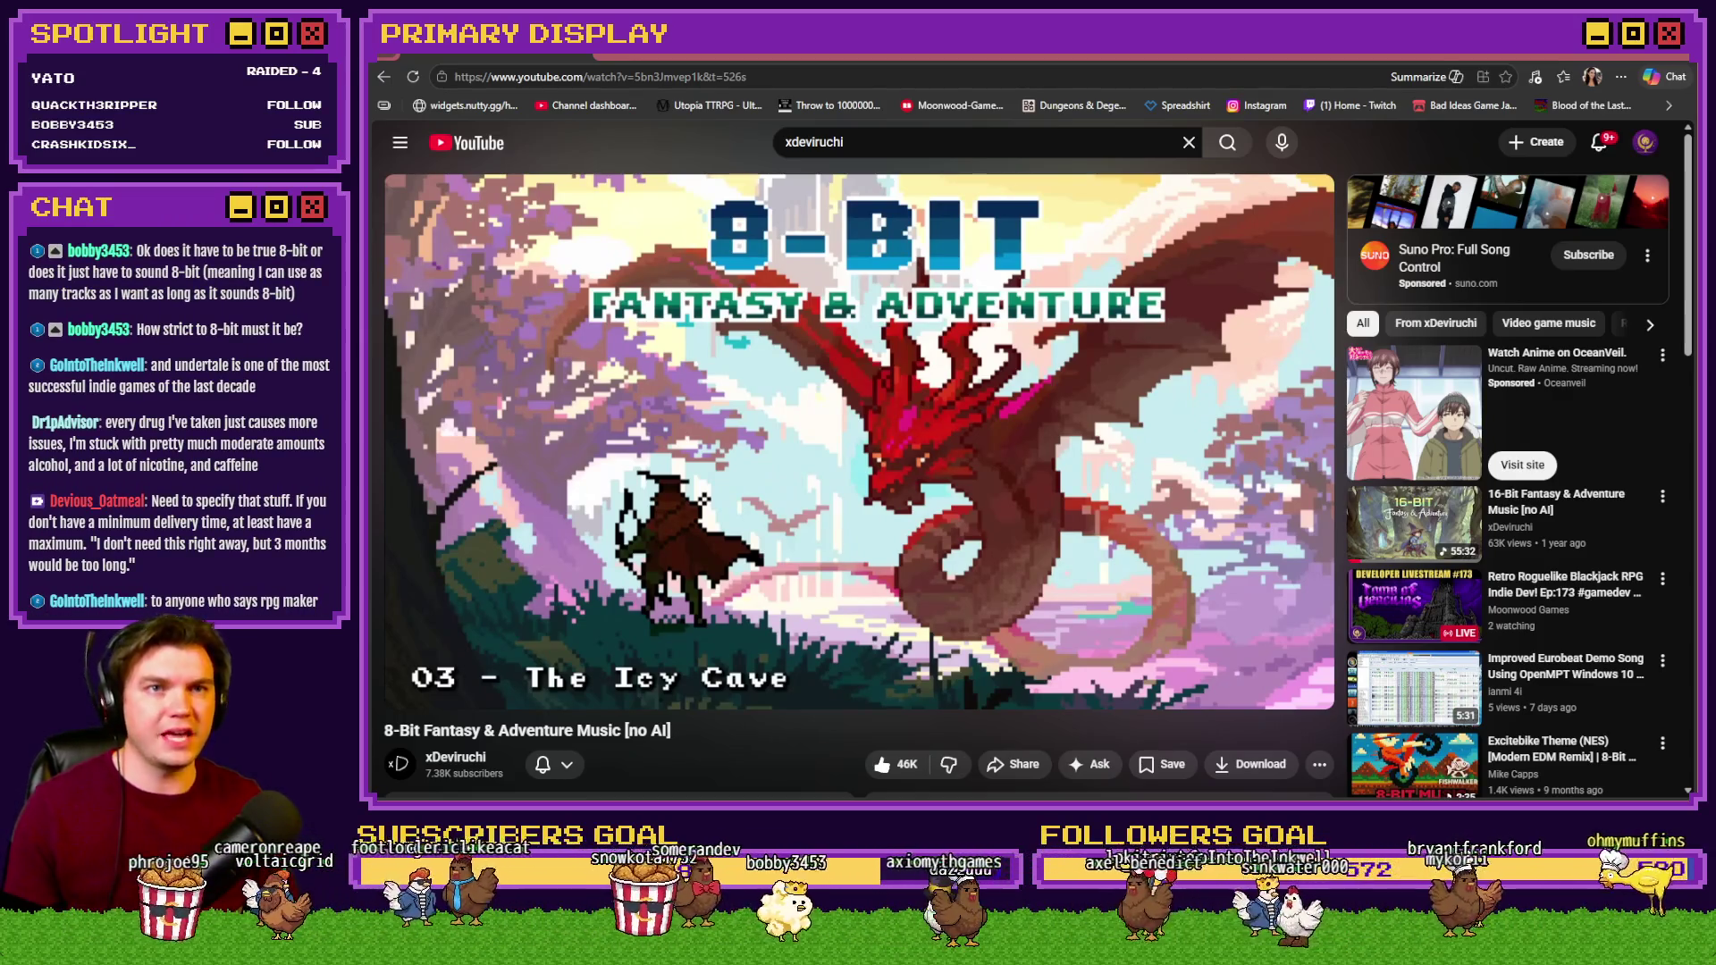
mouse_move(919, 696)
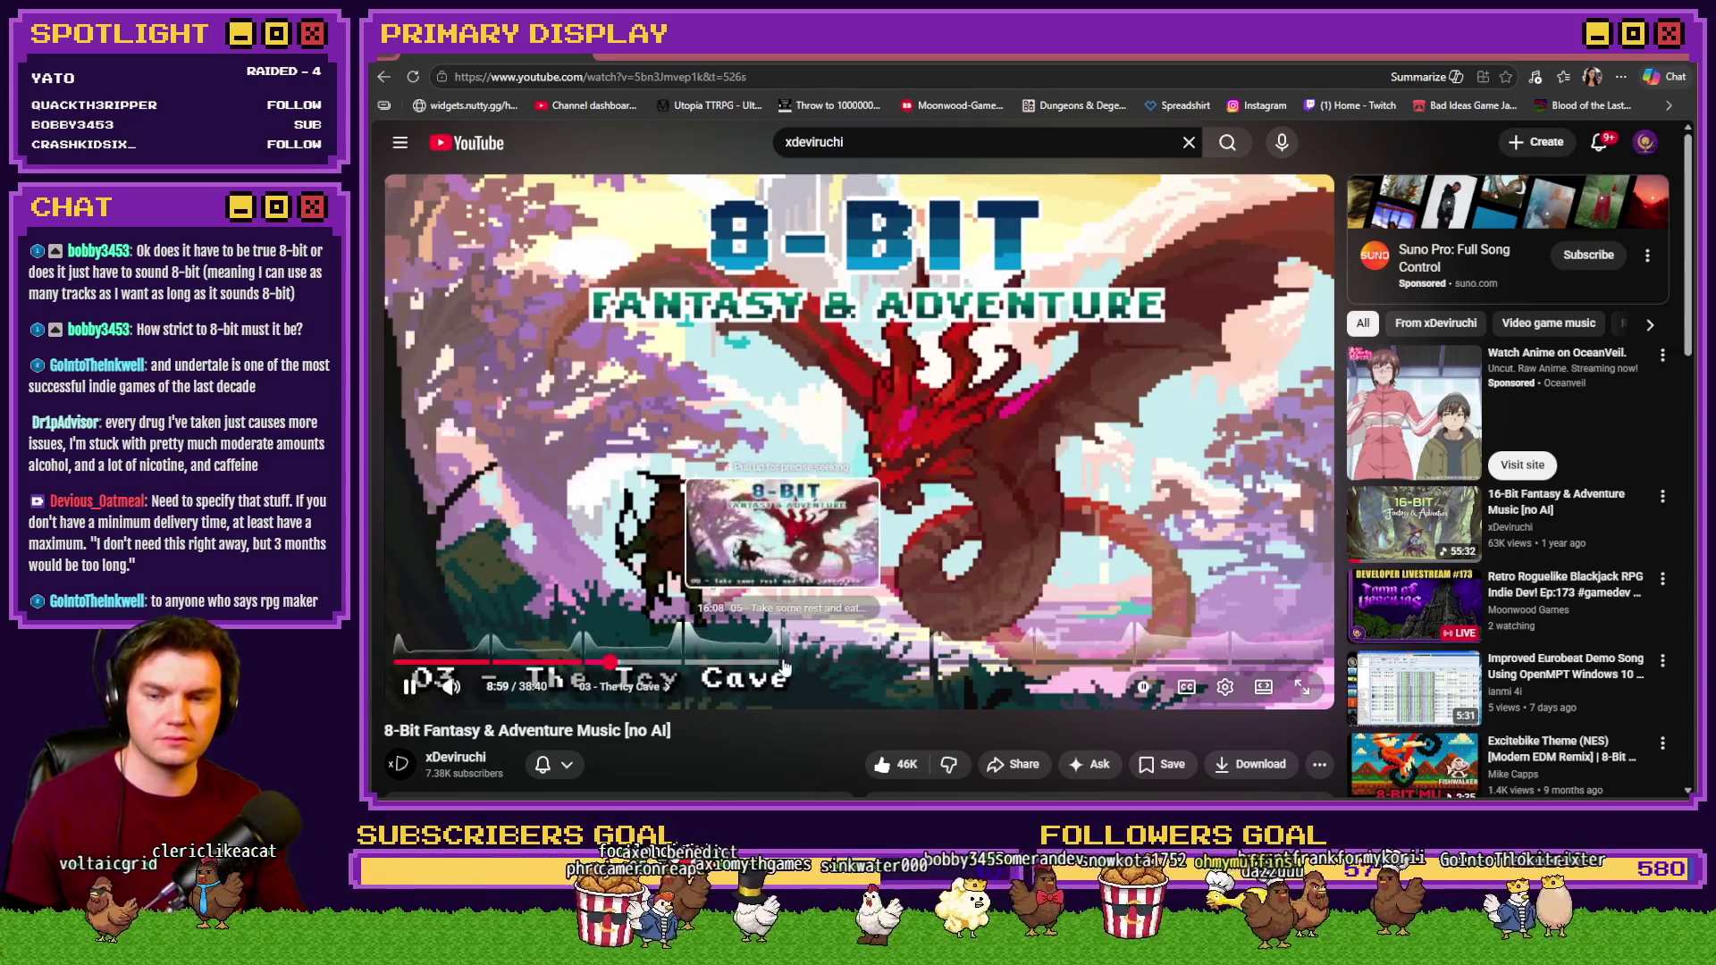
click(781, 663)
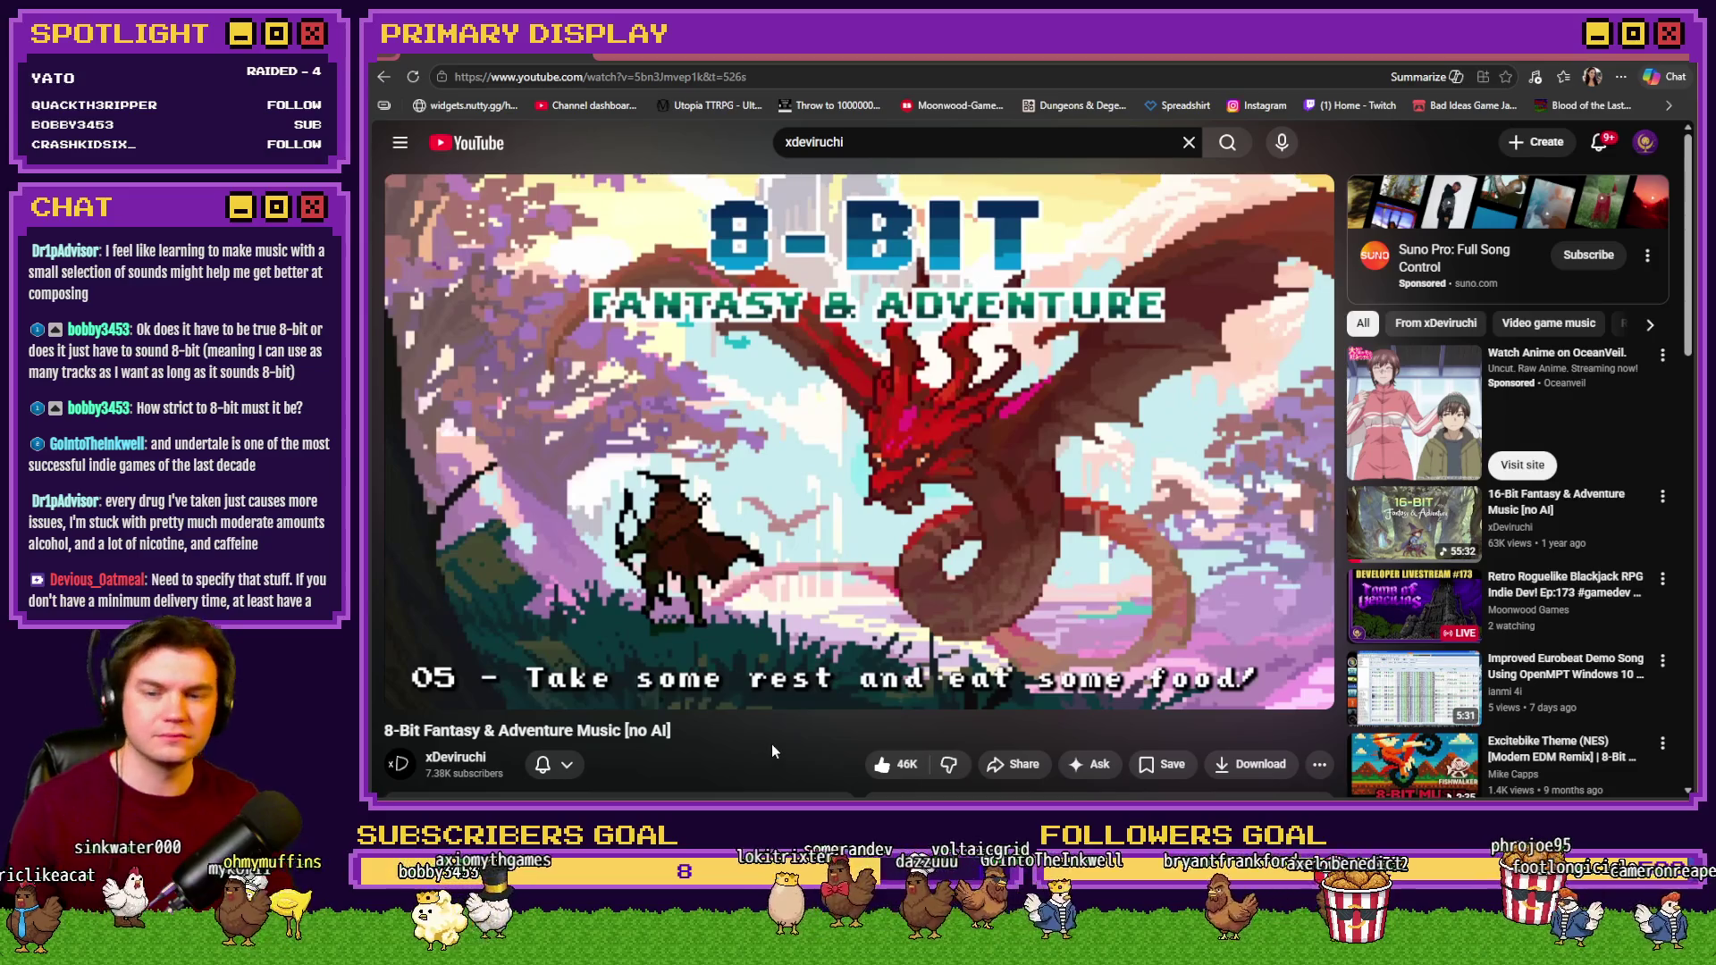
mouse_move(831, 679)
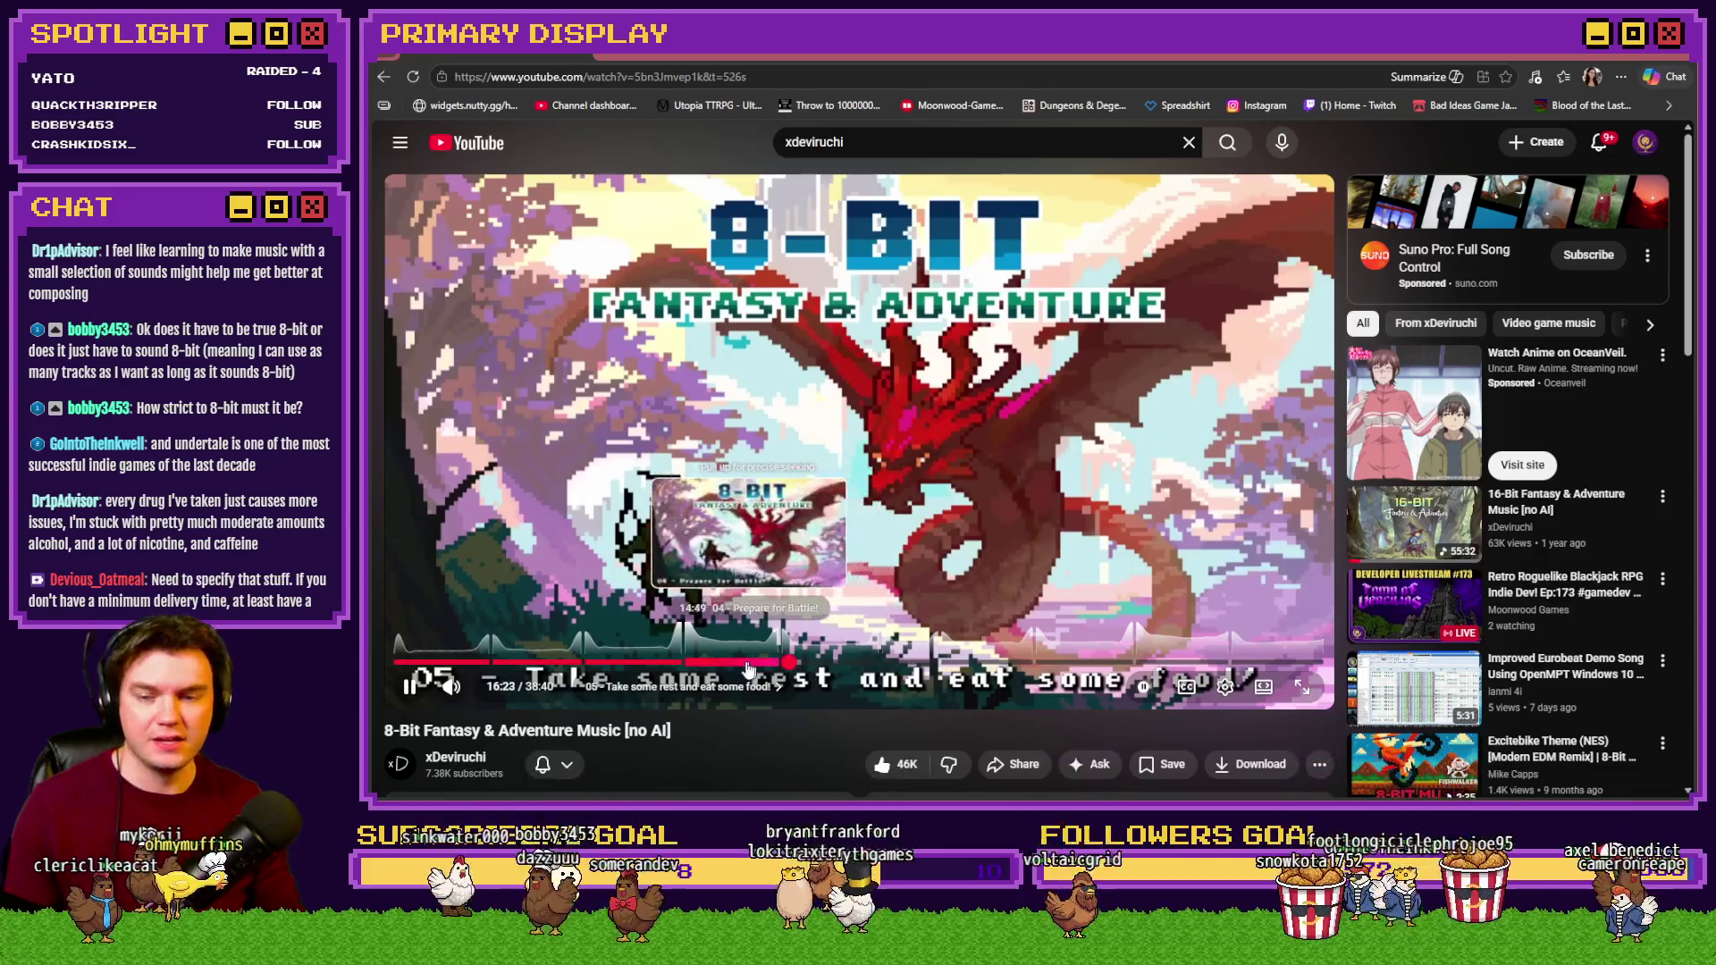
click(721, 666)
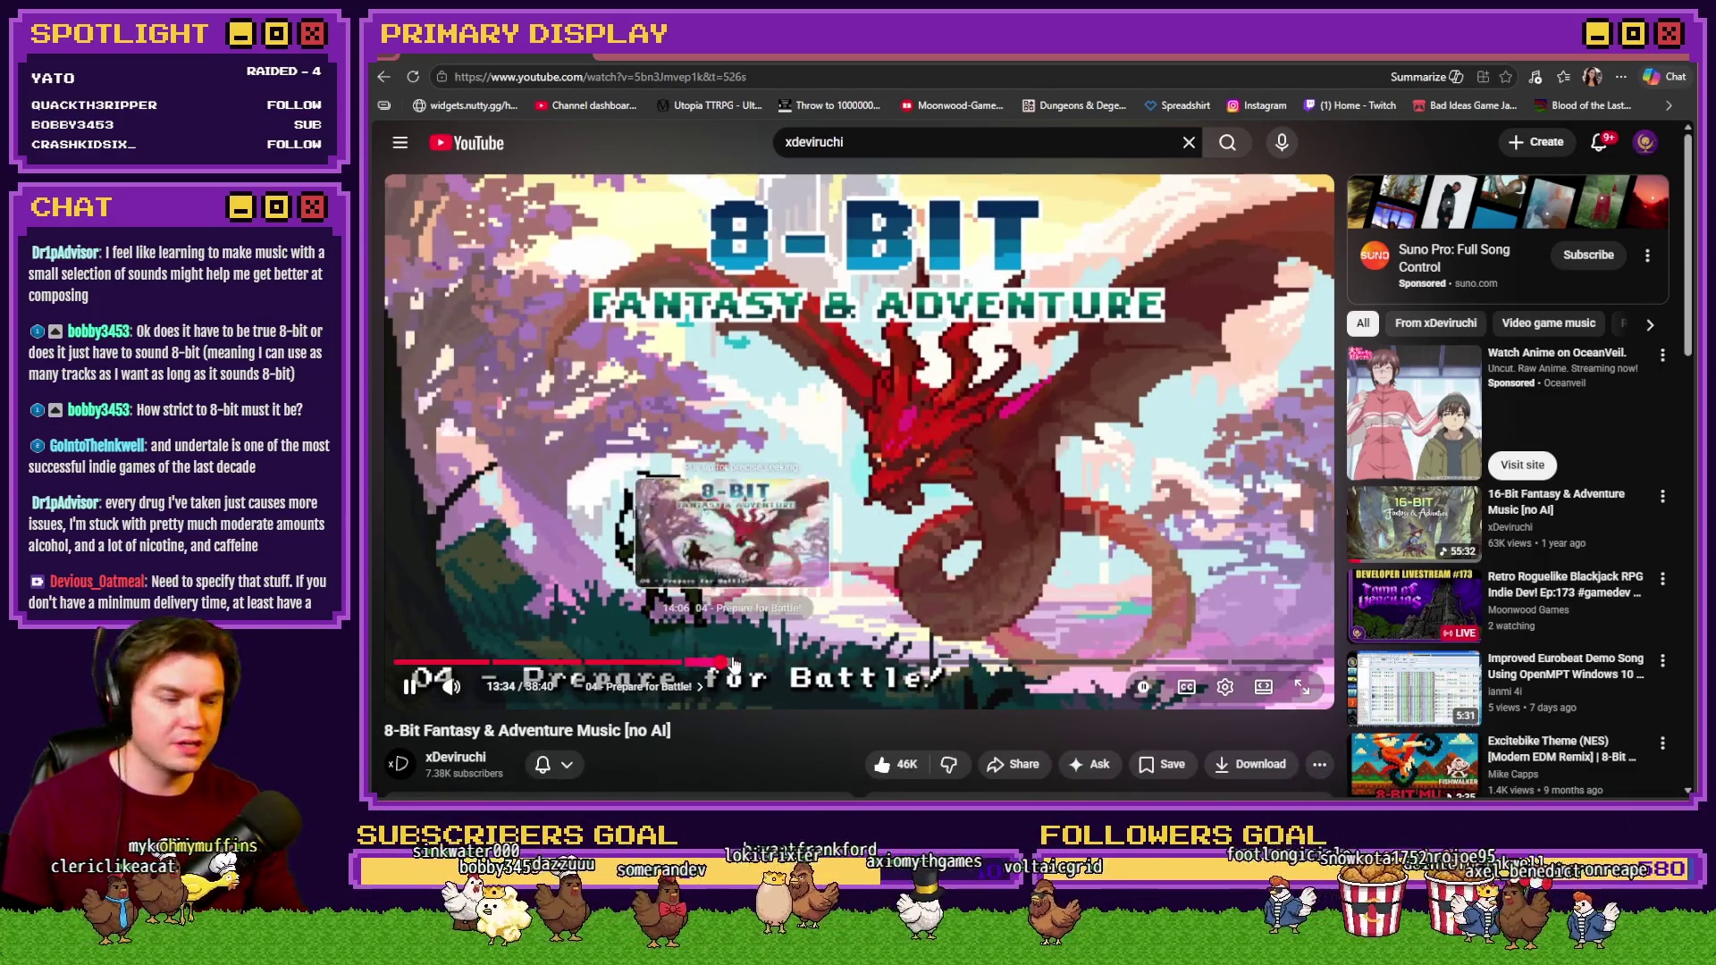
key(alt+Left)
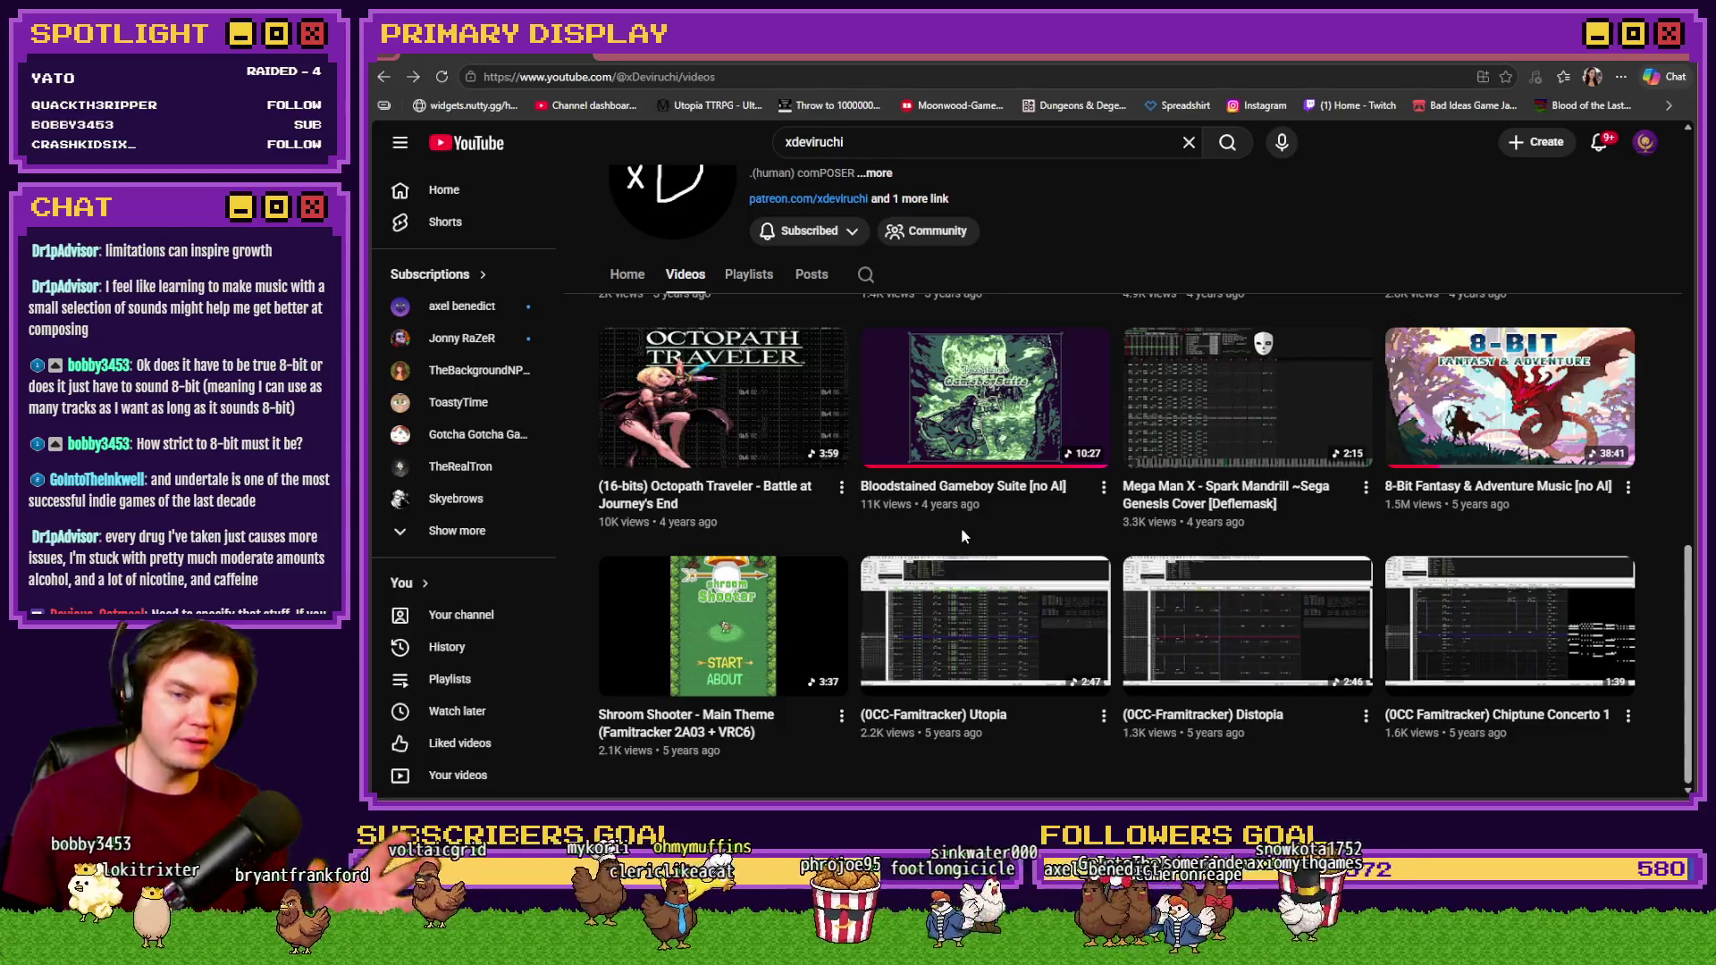
scroll(963, 532, up, 1)
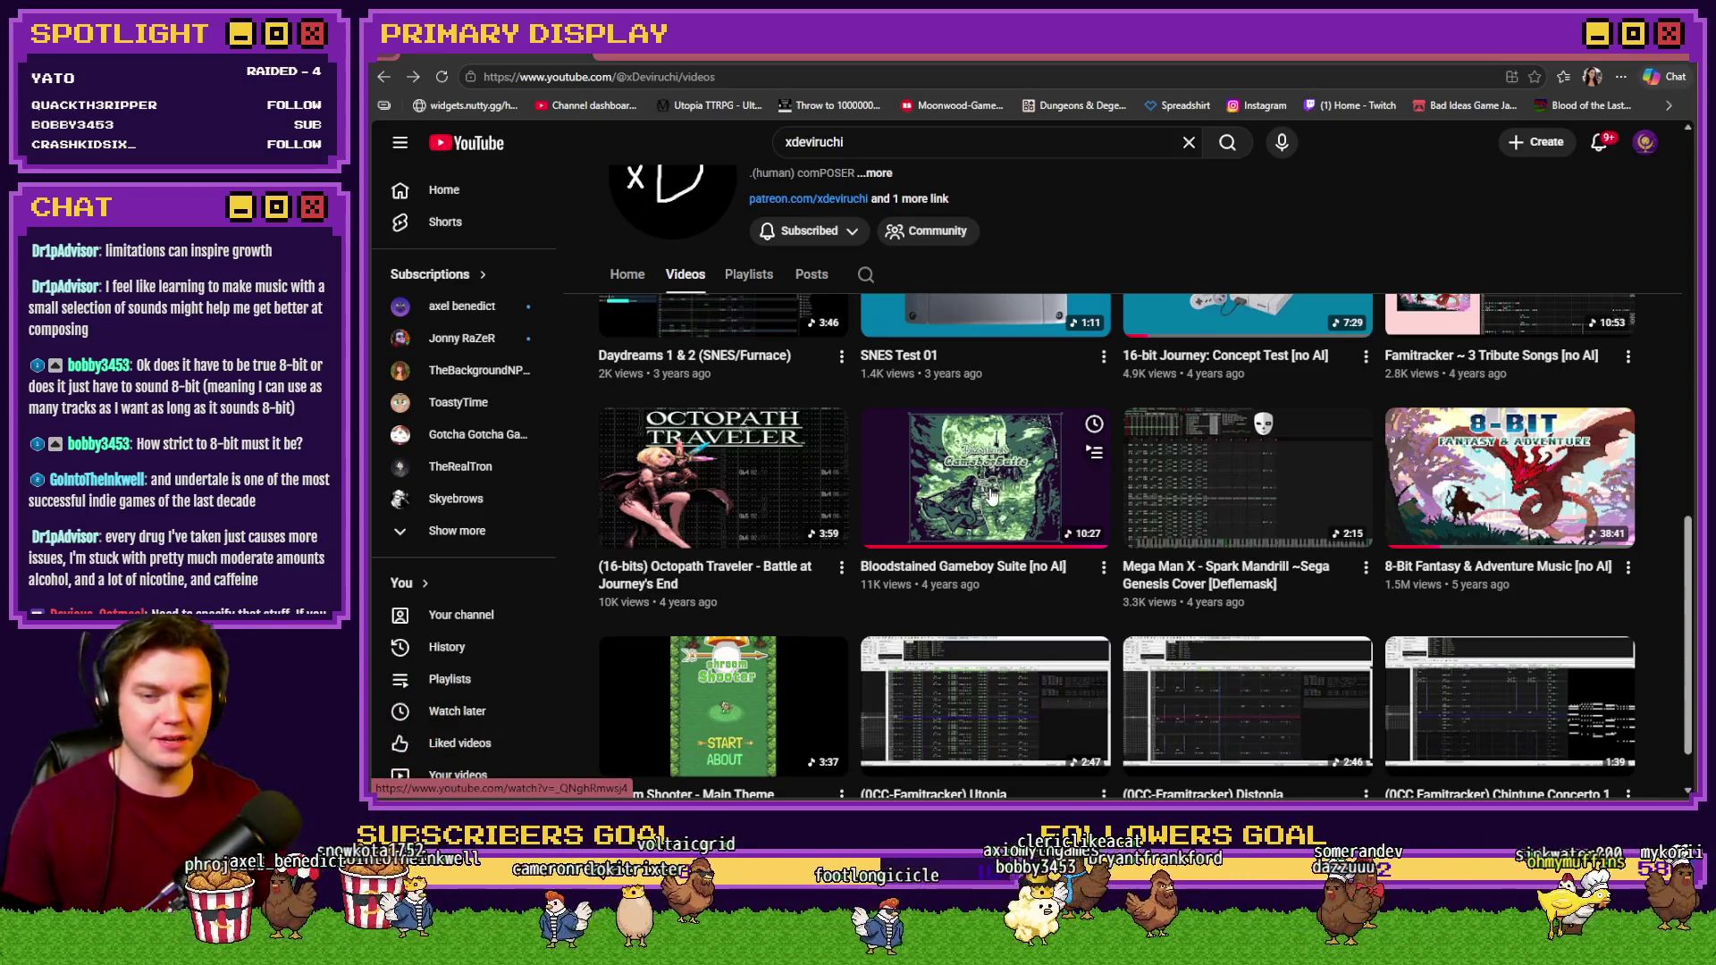
click(997, 494)
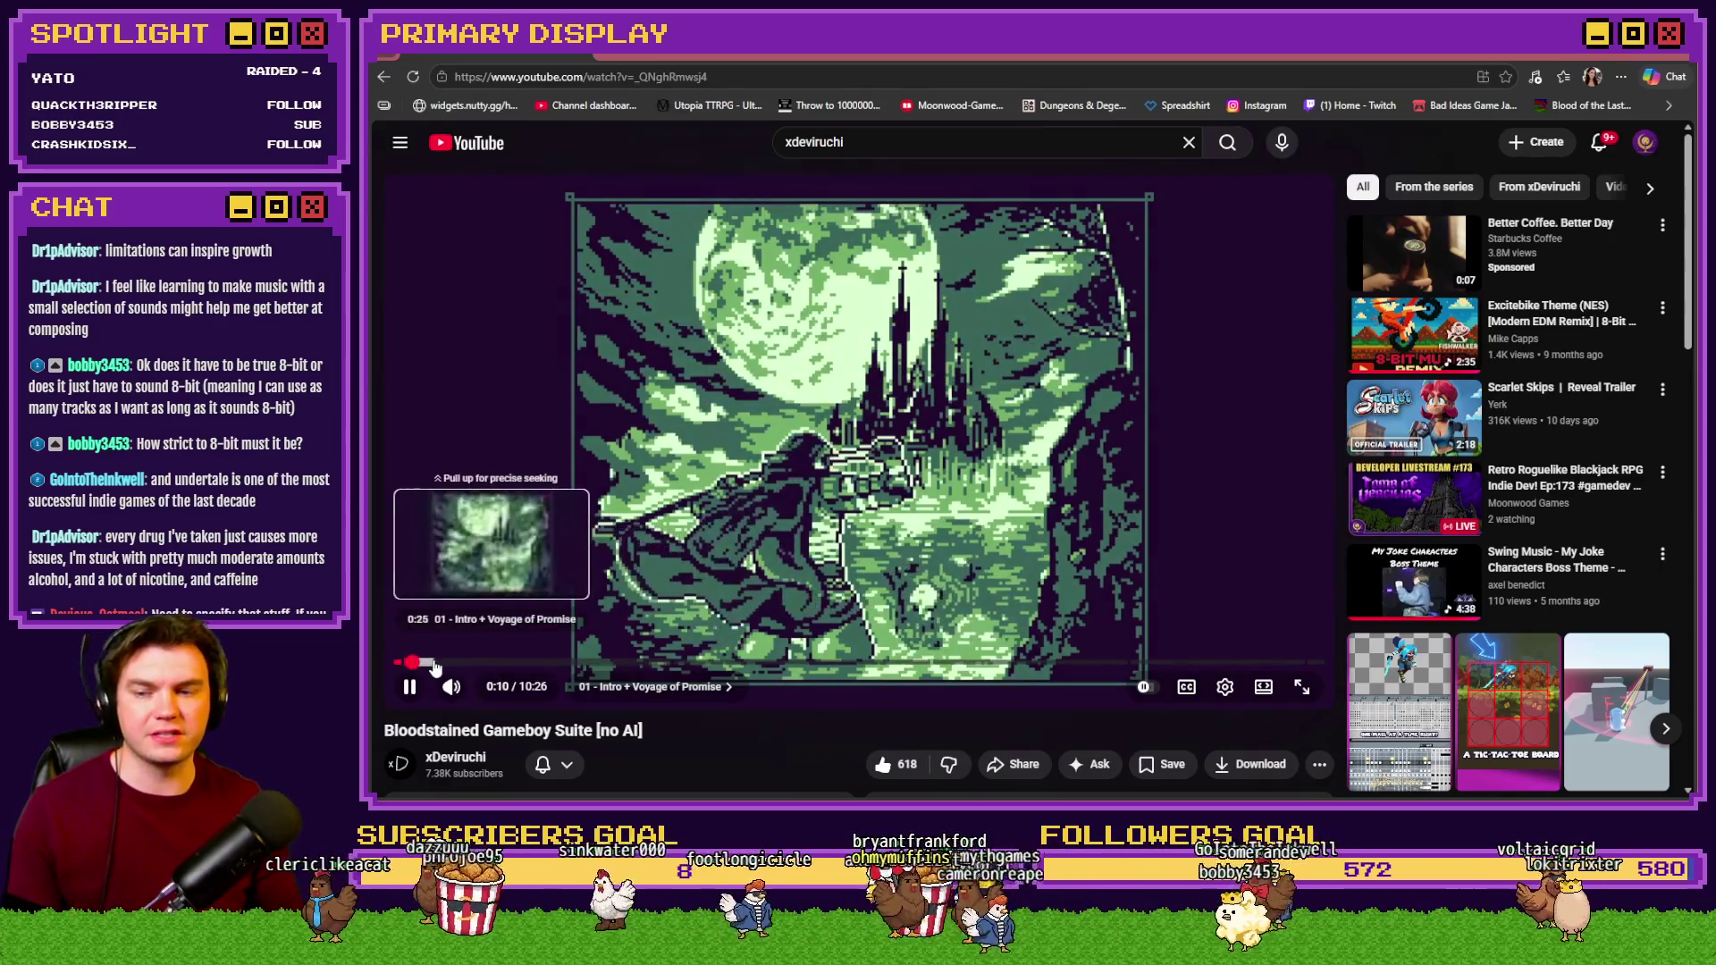
click(434, 664)
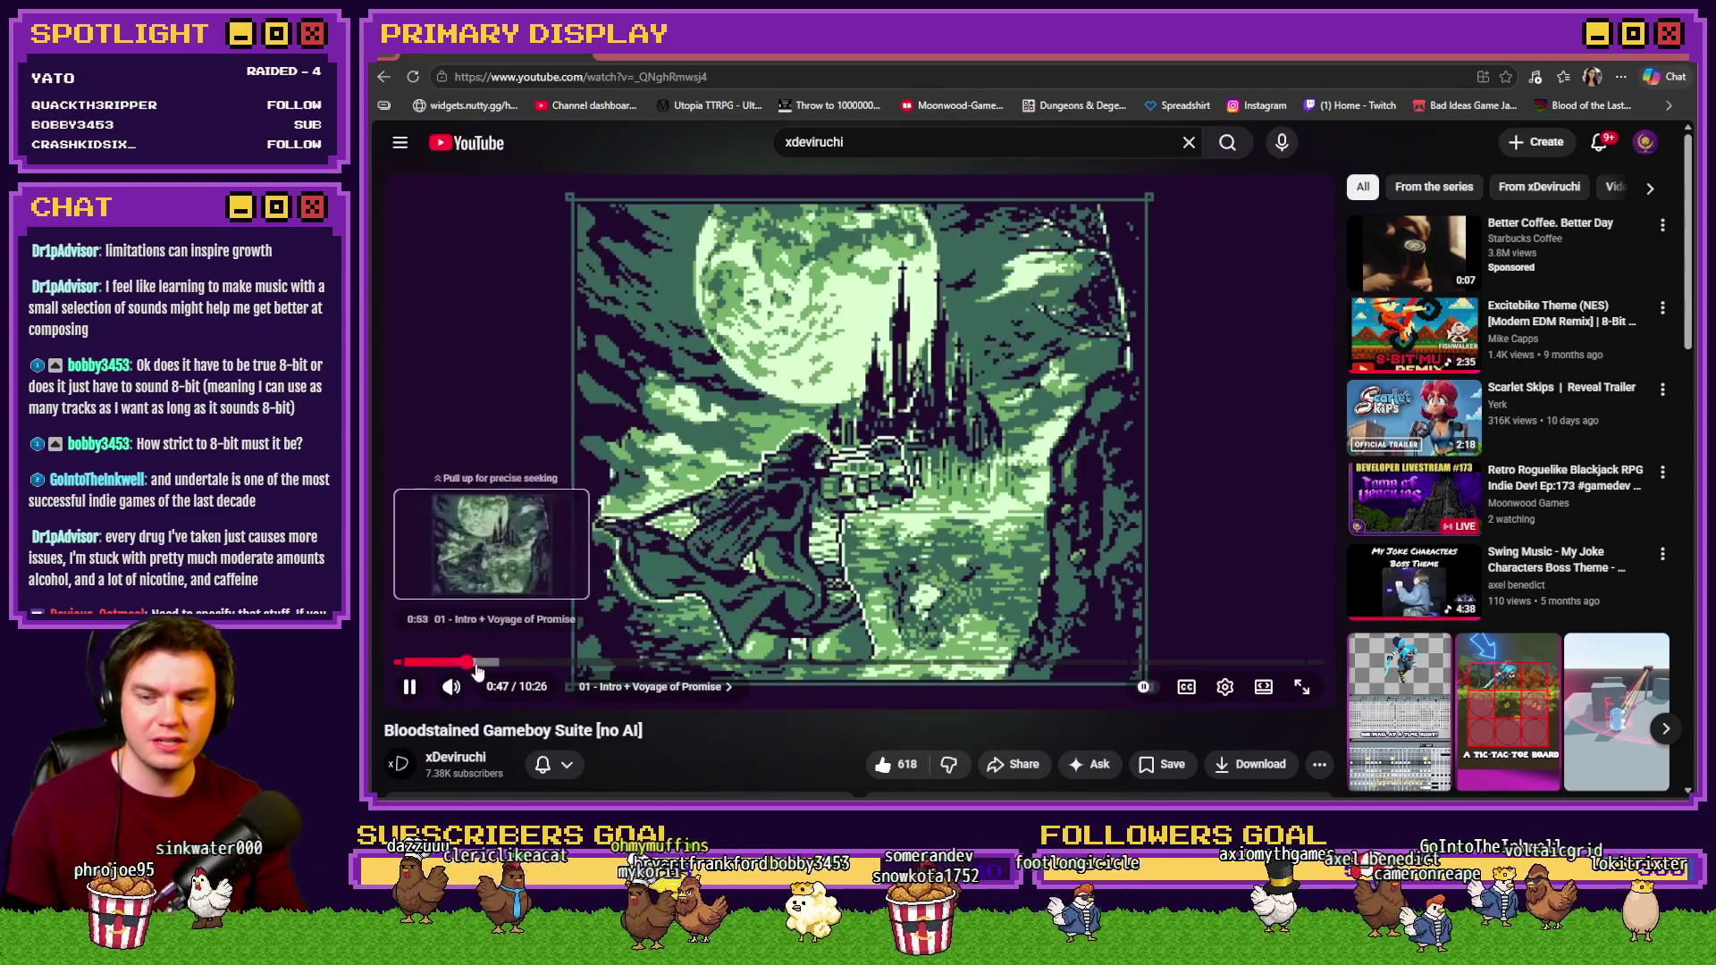
click(466, 663)
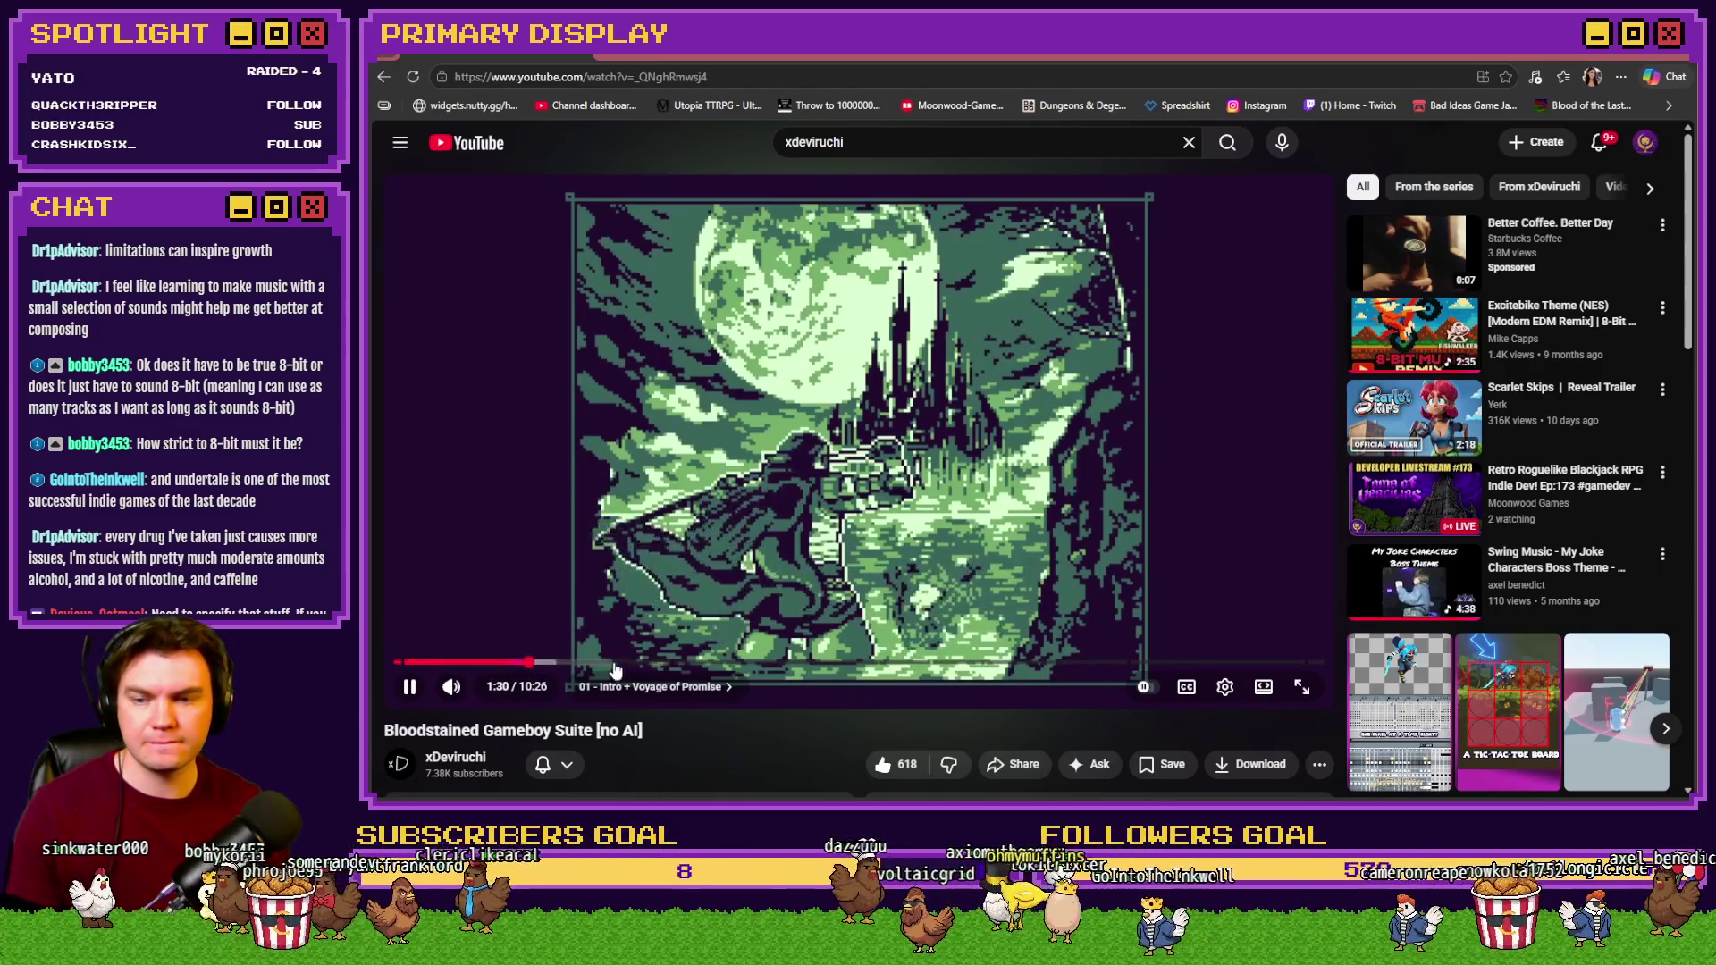
click(621, 663)
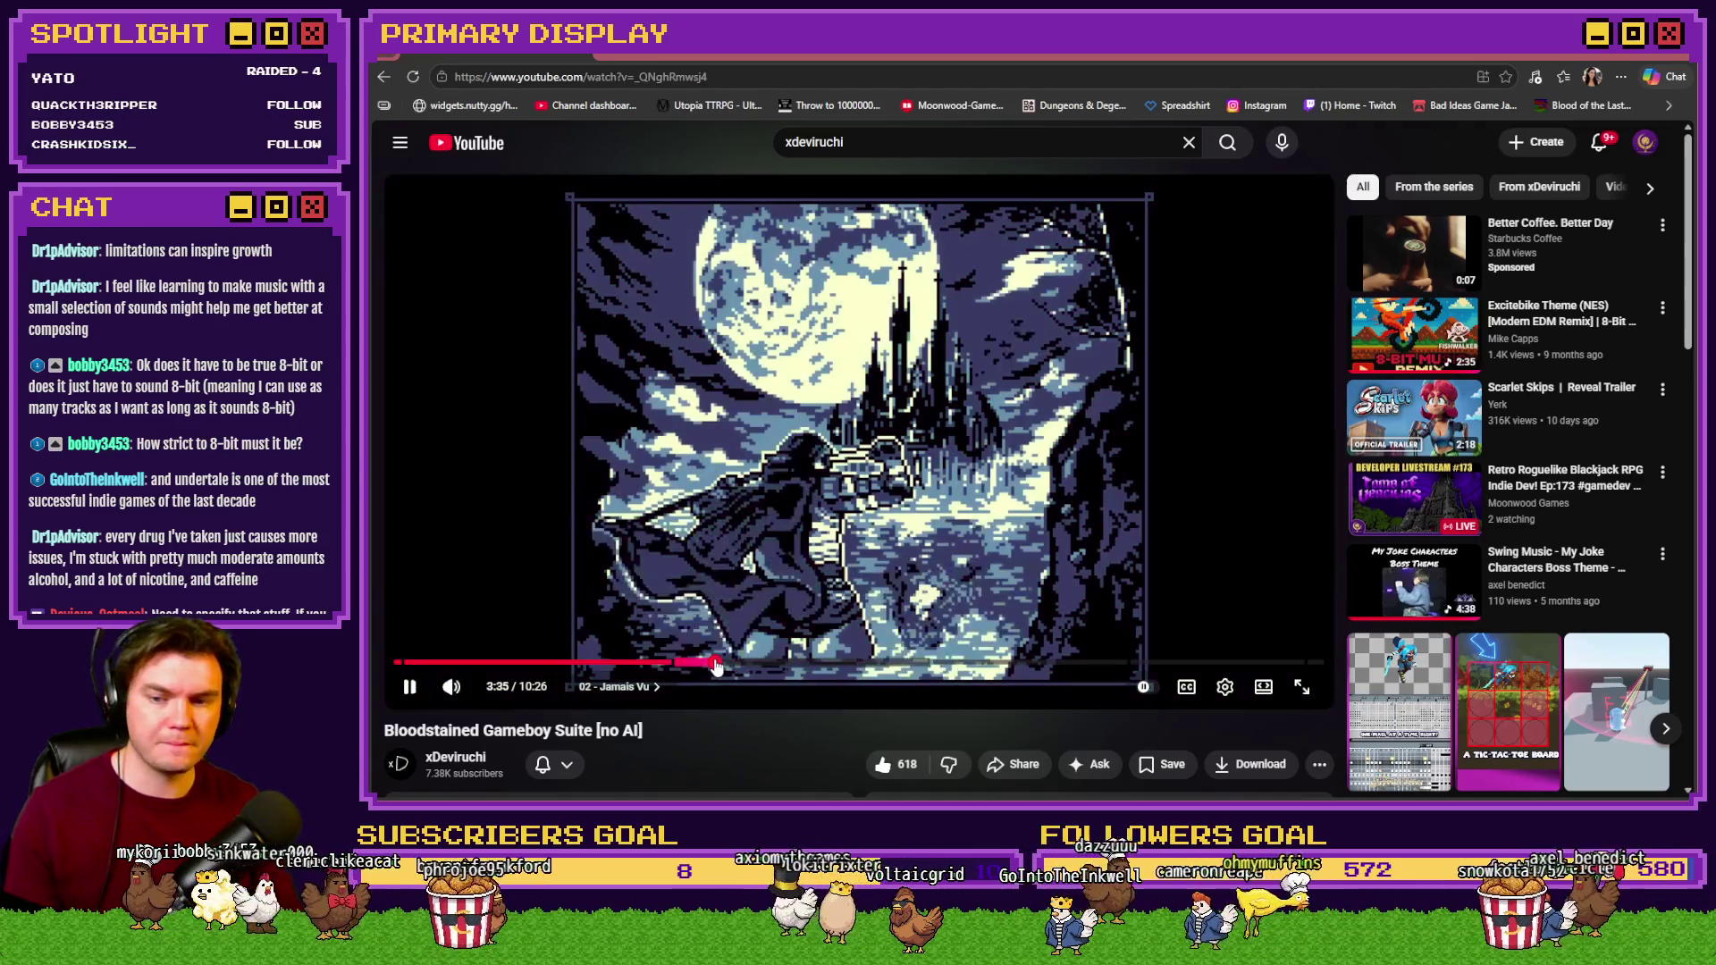
click(717, 663)
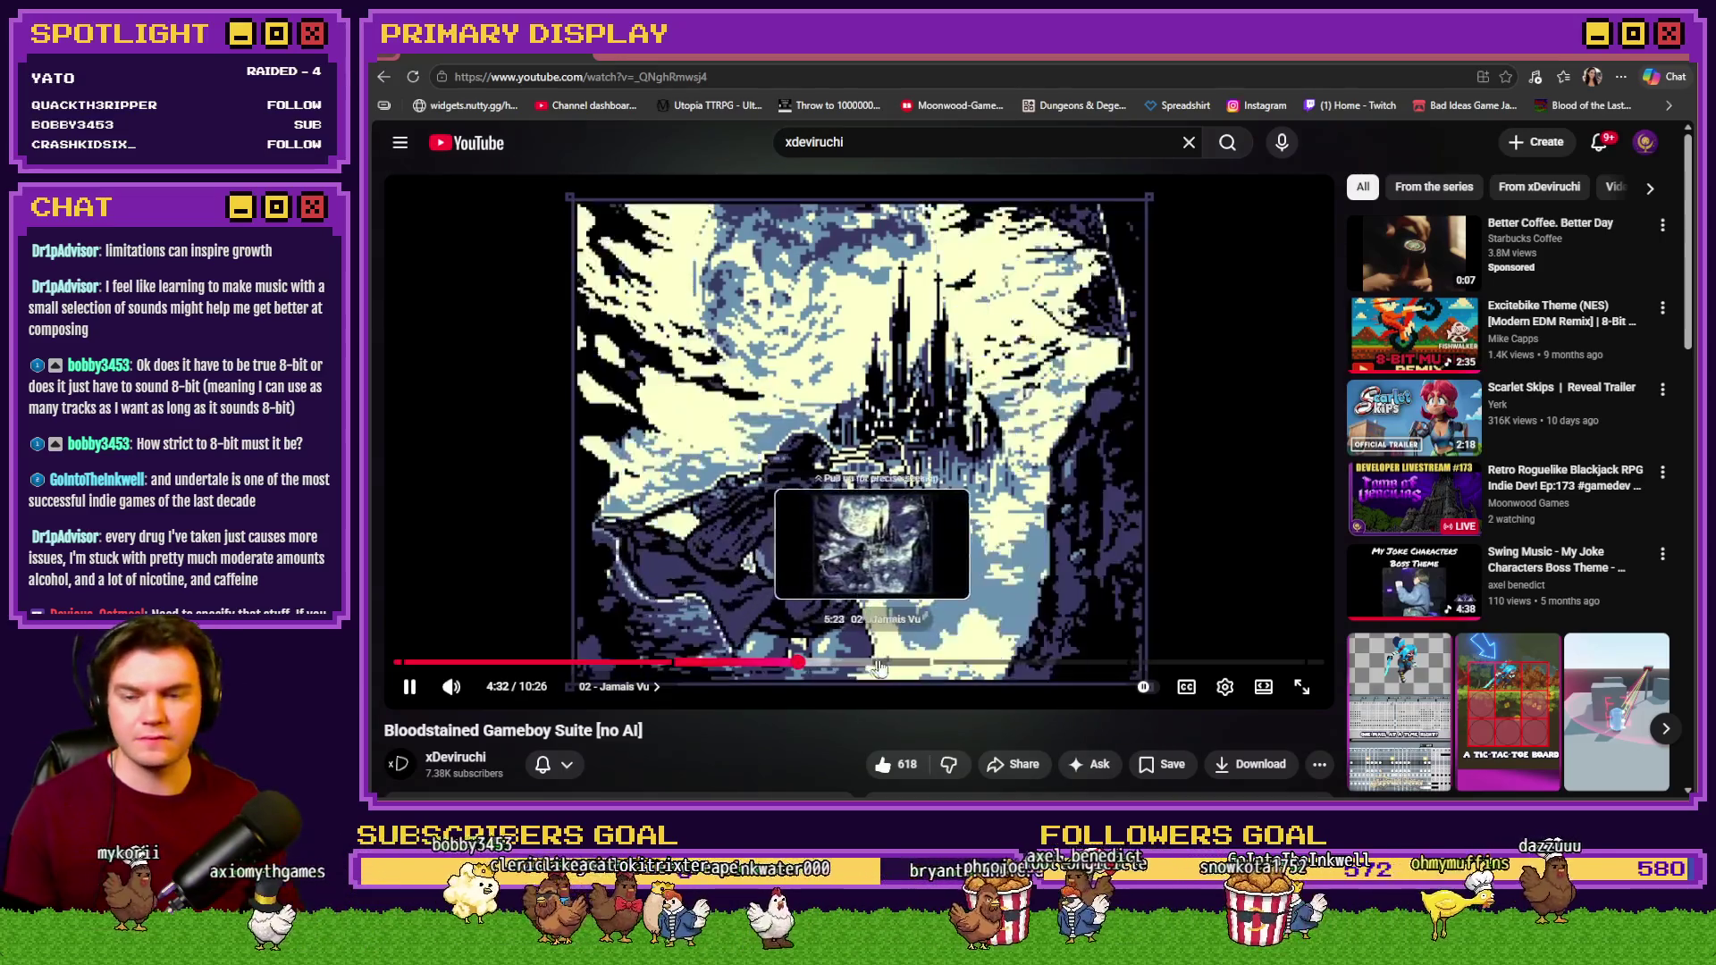
key(alt+Left)
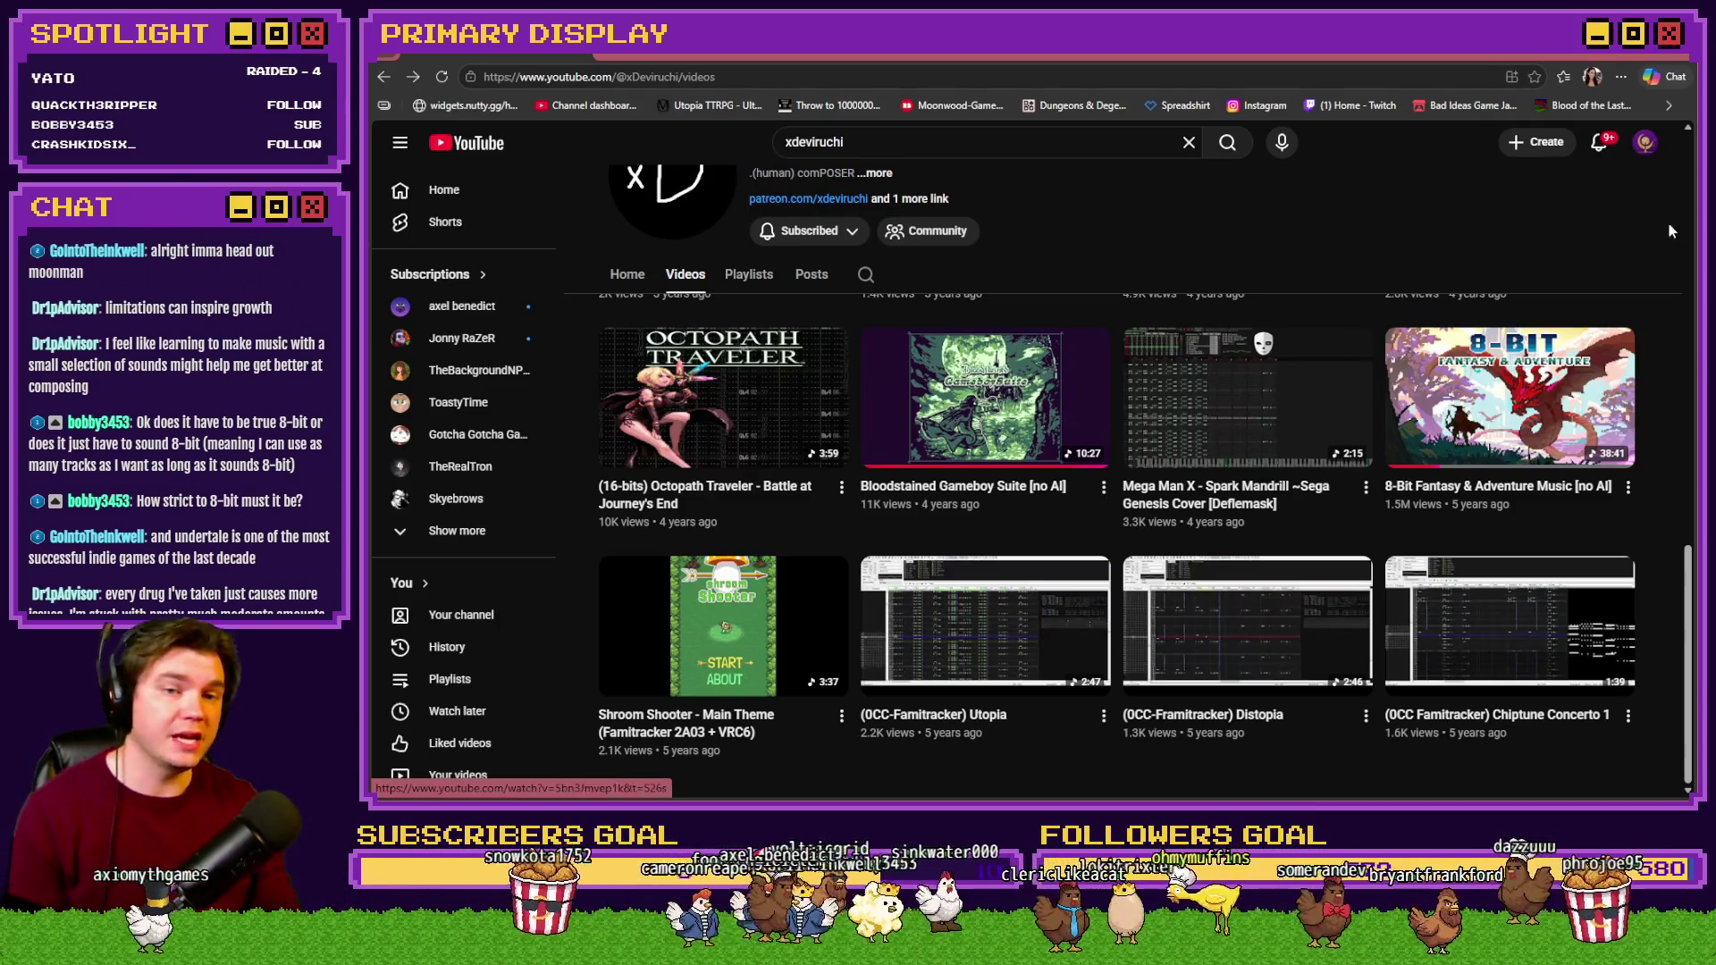
Switch back to Photoshop showing the ToV_Puzzles hangman mockup with hearts, rune tiles and A–Z keys.
key(alt+Tab)
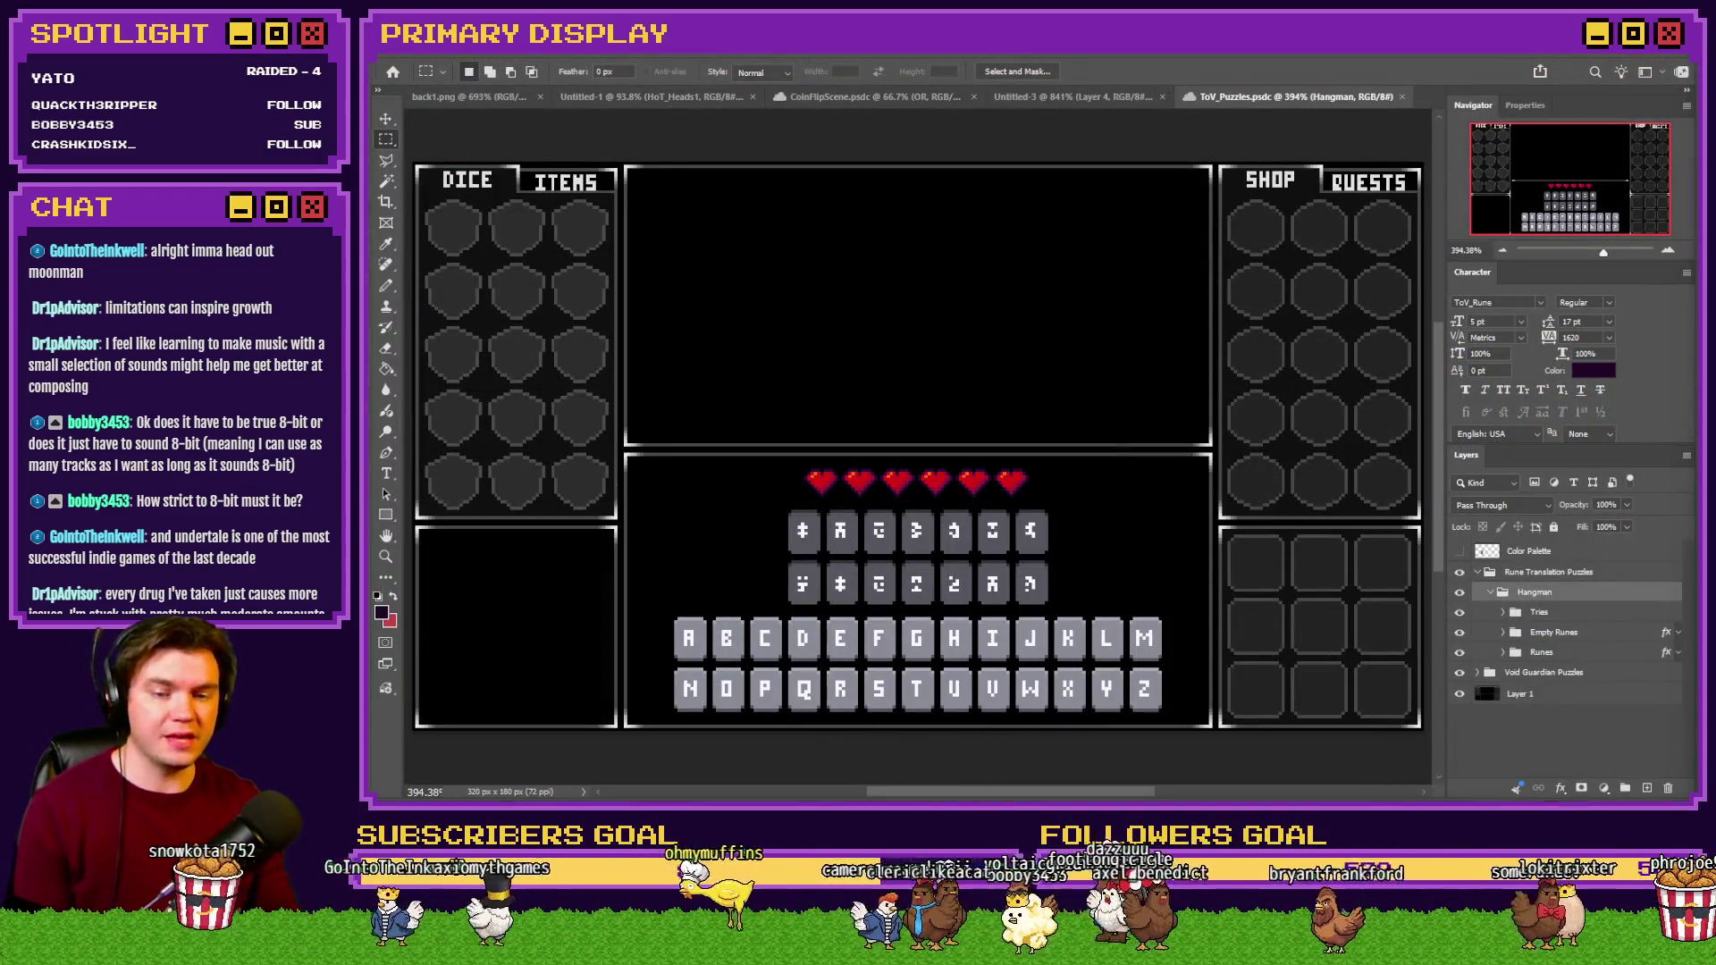